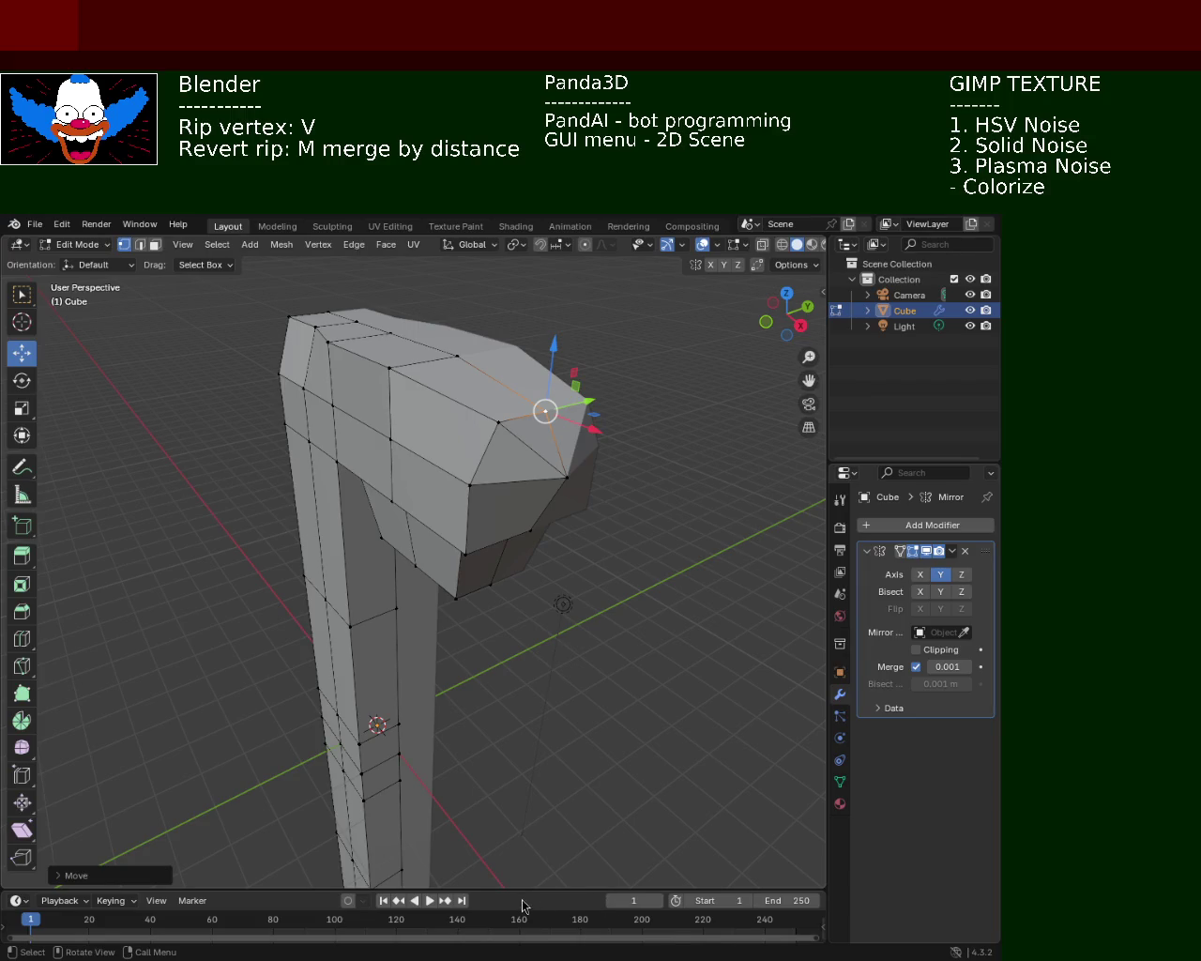
- Dissolve the diagonal edge on the front of the axe head
{"action": "middle_click_drag", "start_coordinate": [468, 466], "coordinate": [253, 312]}
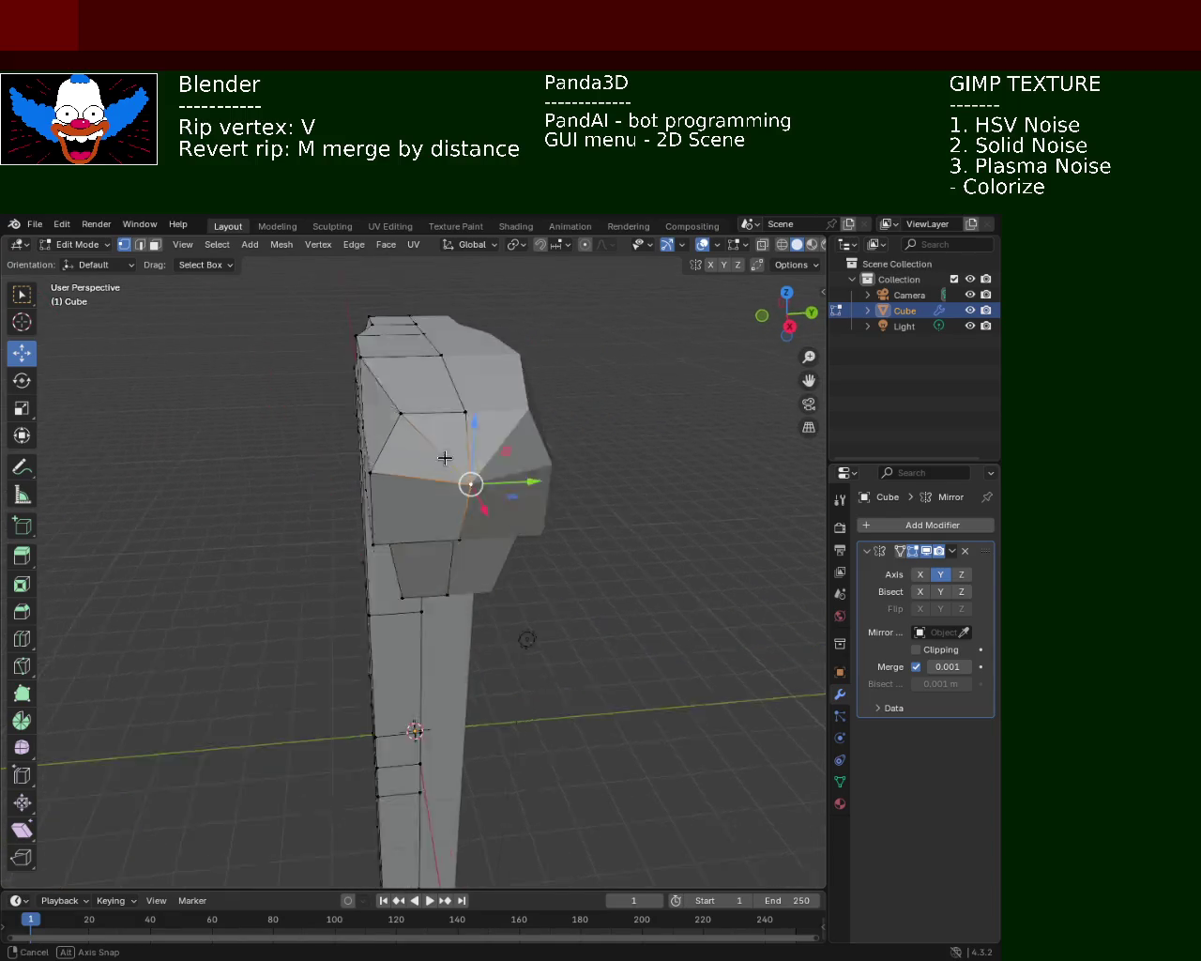
{"action": "left_click", "coordinate": [140, 244]}
{"action": "left_click", "coordinate": [413, 458]}
{"action": "left_click", "coordinate": [402, 456]}
{"action": "key", "text": "x"}
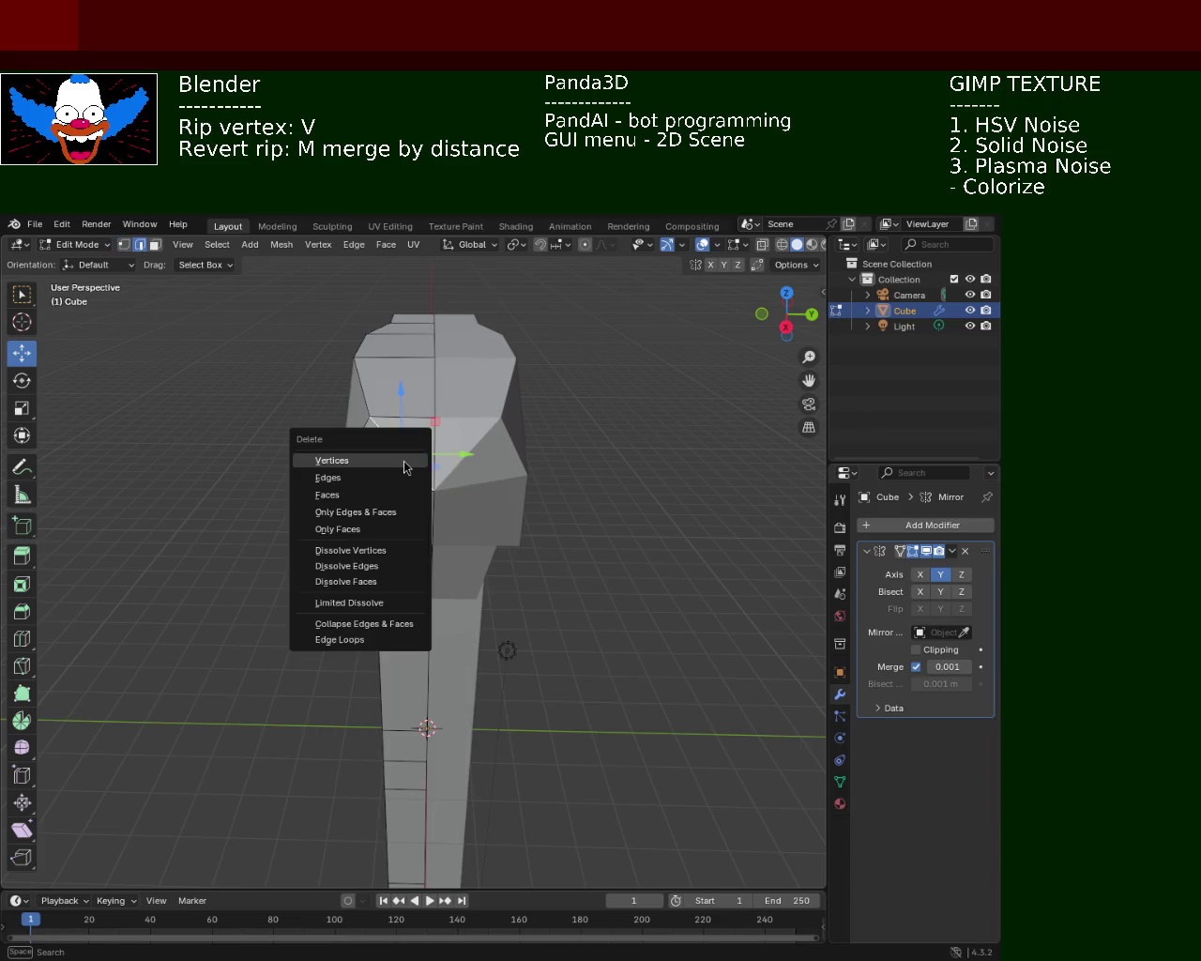
{"action": "left_click", "coordinate": [383, 566]}
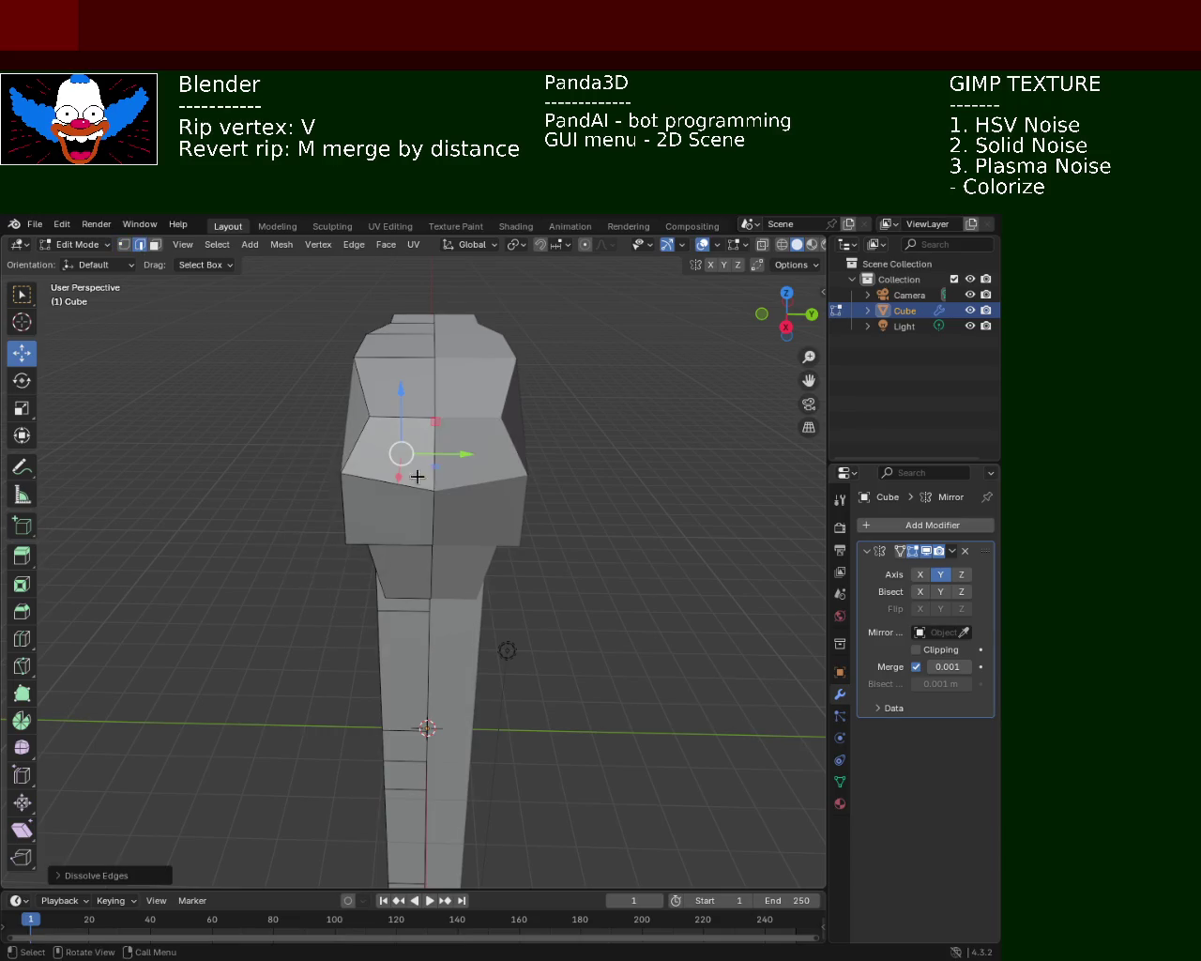
- Move the head's tip vertex inward along the X axis
{"action": "mouse_move", "coordinate": [417, 477]}
{"action": "middle_mouse_down"}
{"action": "mouse_move", "coordinate": [552, 401]}
{"action": "mouse_move", "coordinate": [589, 477]}
{"action": "middle_mouse_up"}
{"action": "left_click", "coordinate": [123, 244]}
{"action": "left_click", "coordinate": [574, 459]}
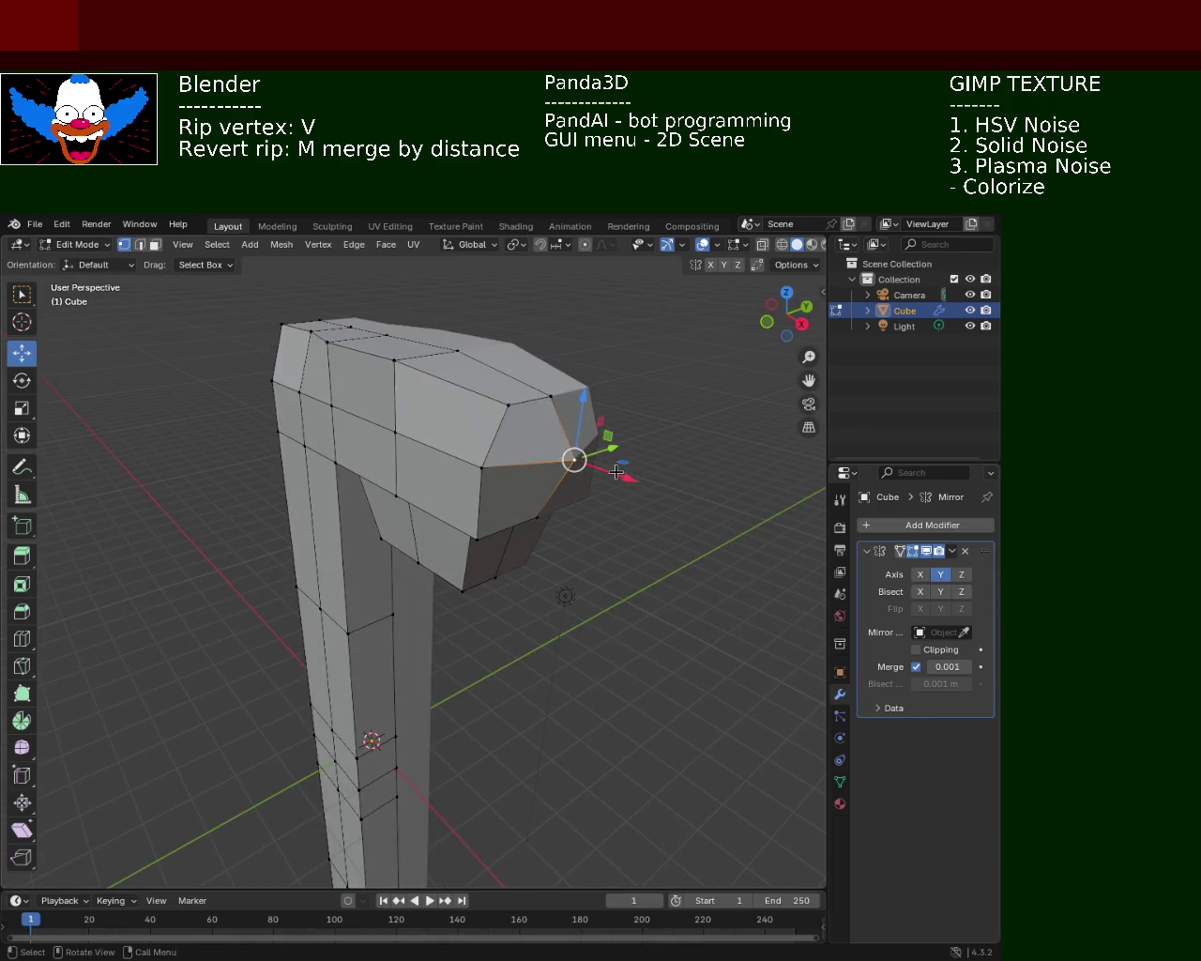
{"action": "key", "text": "g"}
{"action": "key", "text": "x"}
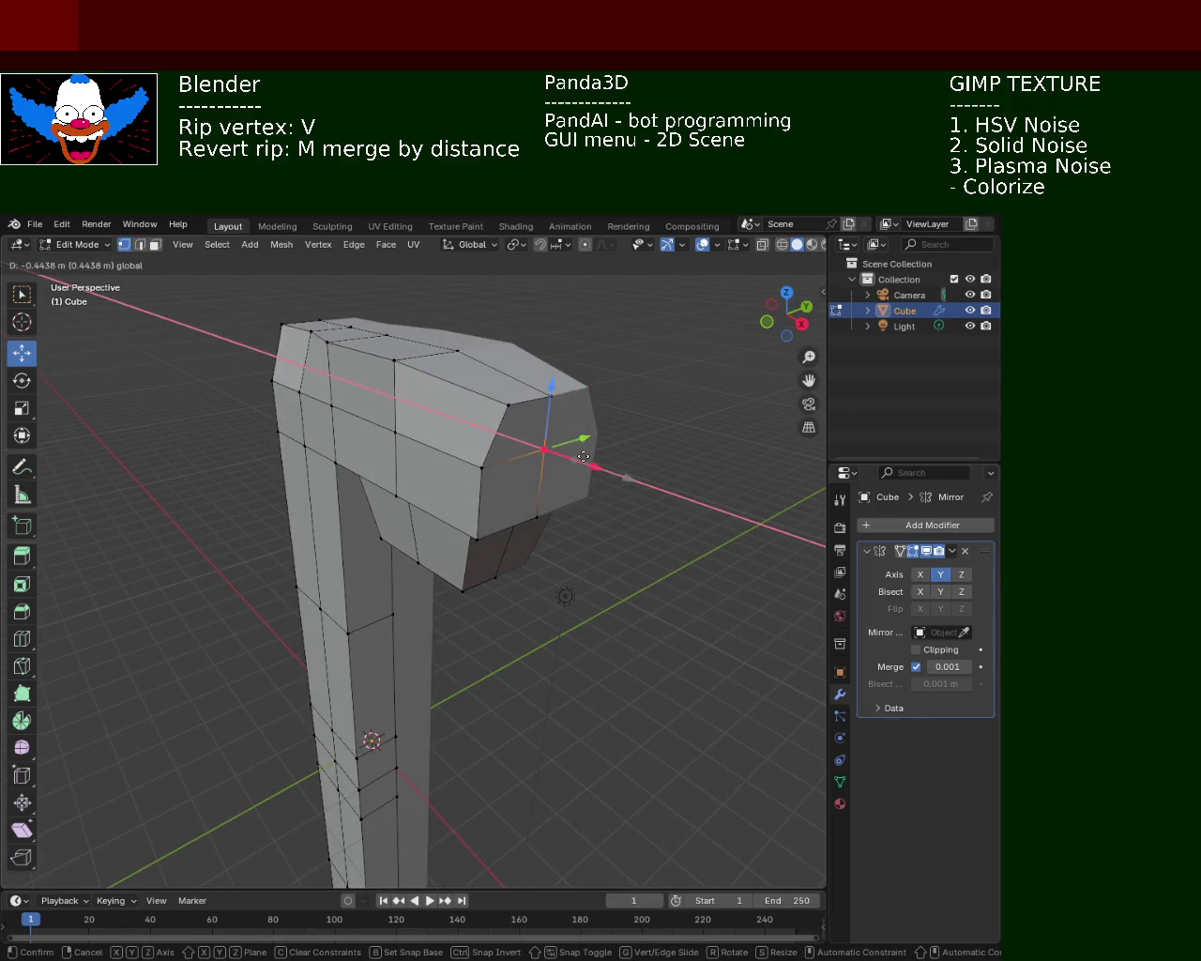
{"action": "left_click", "coordinate": [418, 469]}
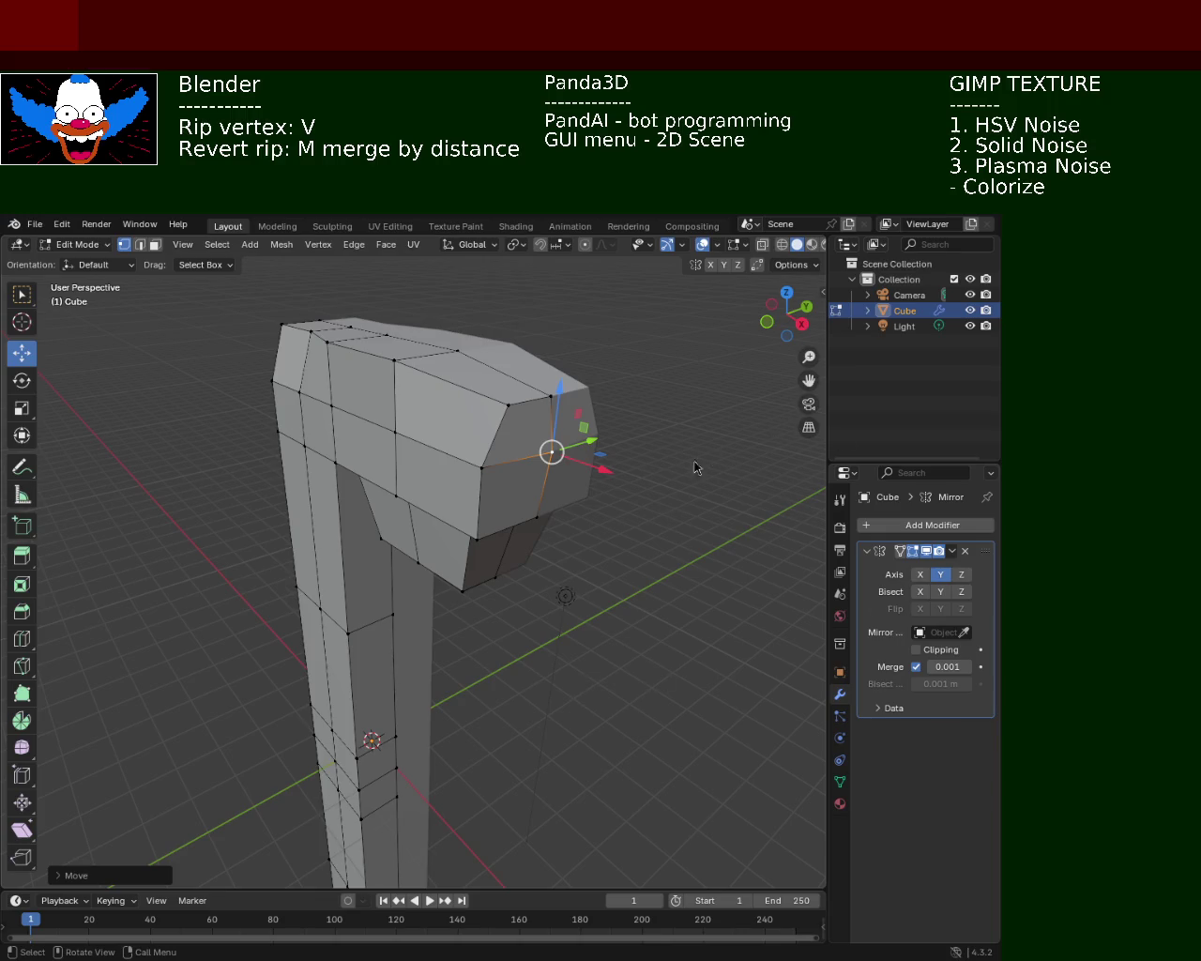
- Raise the top ridge vertices along Z, then orbit around the head toward the tip
{"action": "mouse_move", "coordinate": [544, 426]}
{"action": "middle_mouse_down"}
{"action": "mouse_move", "coordinate": [452, 342]}
{"action": "mouse_move", "coordinate": [259, 349]}
{"action": "middle_mouse_up"}
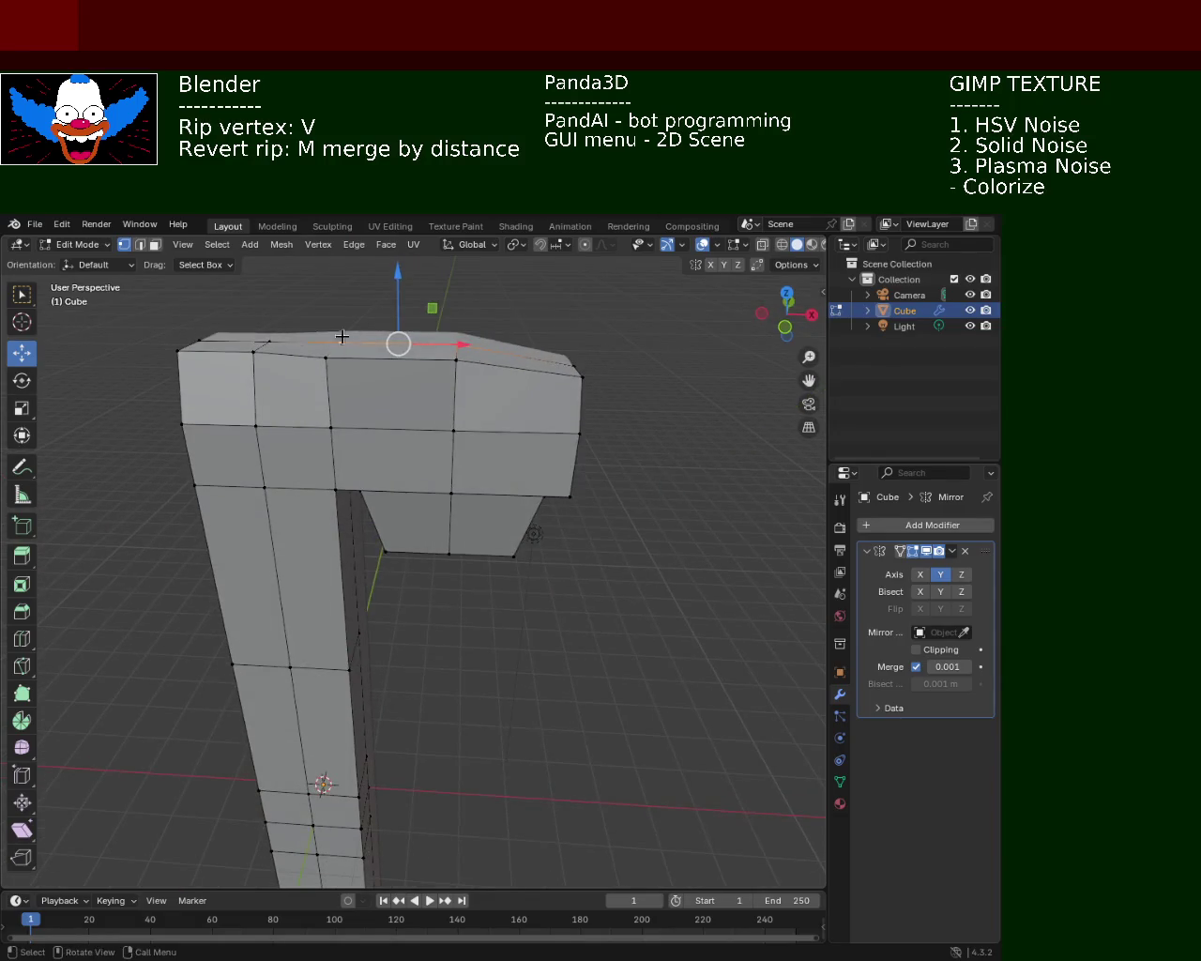
{"action": "key", "text": "g"}
{"action": "key", "text": "z"}
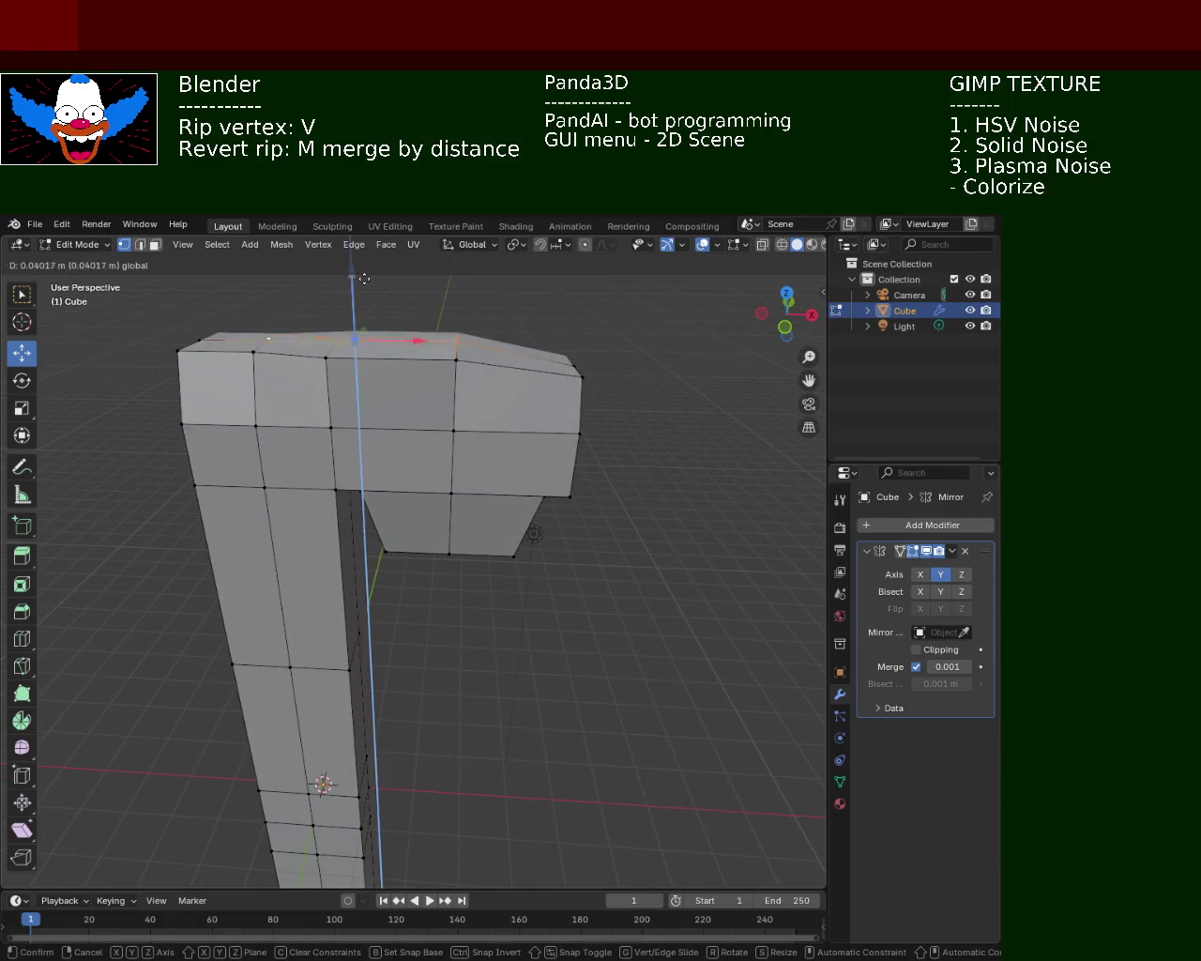
{"action": "left_click", "coordinate": [367, 272]}
{"action": "middle_click_drag", "start_coordinate": [367, 272], "coordinate": [474, 390]}
{"action": "key", "text": "g"}
{"action": "key", "text": "z"}
{"action": "key", "text": "Escape"}
{"action": "middle_click_drag", "start_coordinate": [464, 346], "coordinate": [553, 409]}
{"action": "left_click_drag", "start_coordinate": [464, 349], "coordinate": [590, 427]}
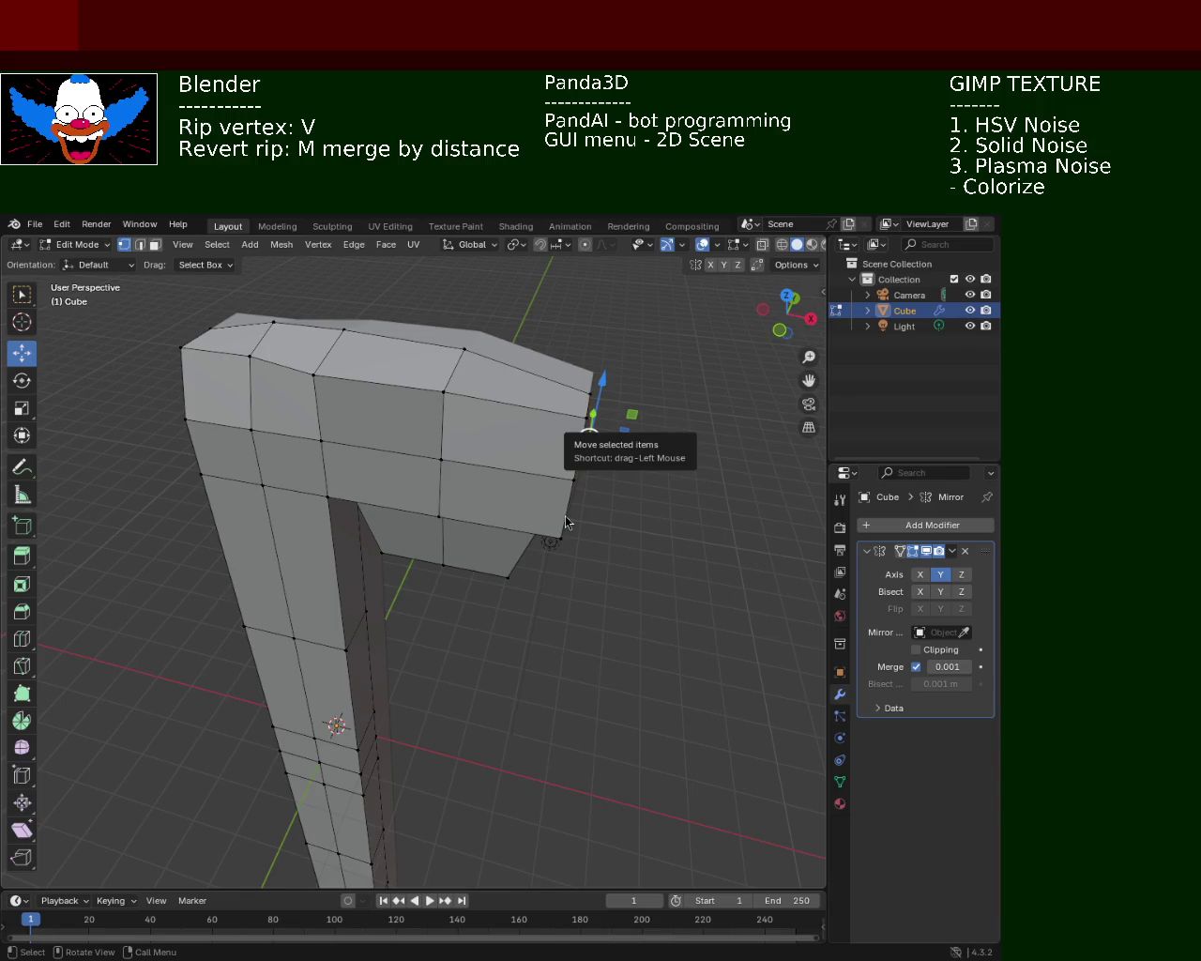
- Rip the lower head corner with V and orbit to inspect the seam from the other side
{"action": "mouse_move", "coordinate": [779, 522]}
{"action": "middle_mouse_down"}
{"action": "mouse_move", "coordinate": [517, 579]}
{"action": "mouse_move", "coordinate": [463, 430]}
{"action": "mouse_move", "coordinate": [522, 426]}
{"action": "mouse_move", "coordinate": [527, 486]}
{"action": "middle_mouse_up"}
{"action": "key", "text": "v"}
{"action": "left_click", "coordinate": [534, 485]}
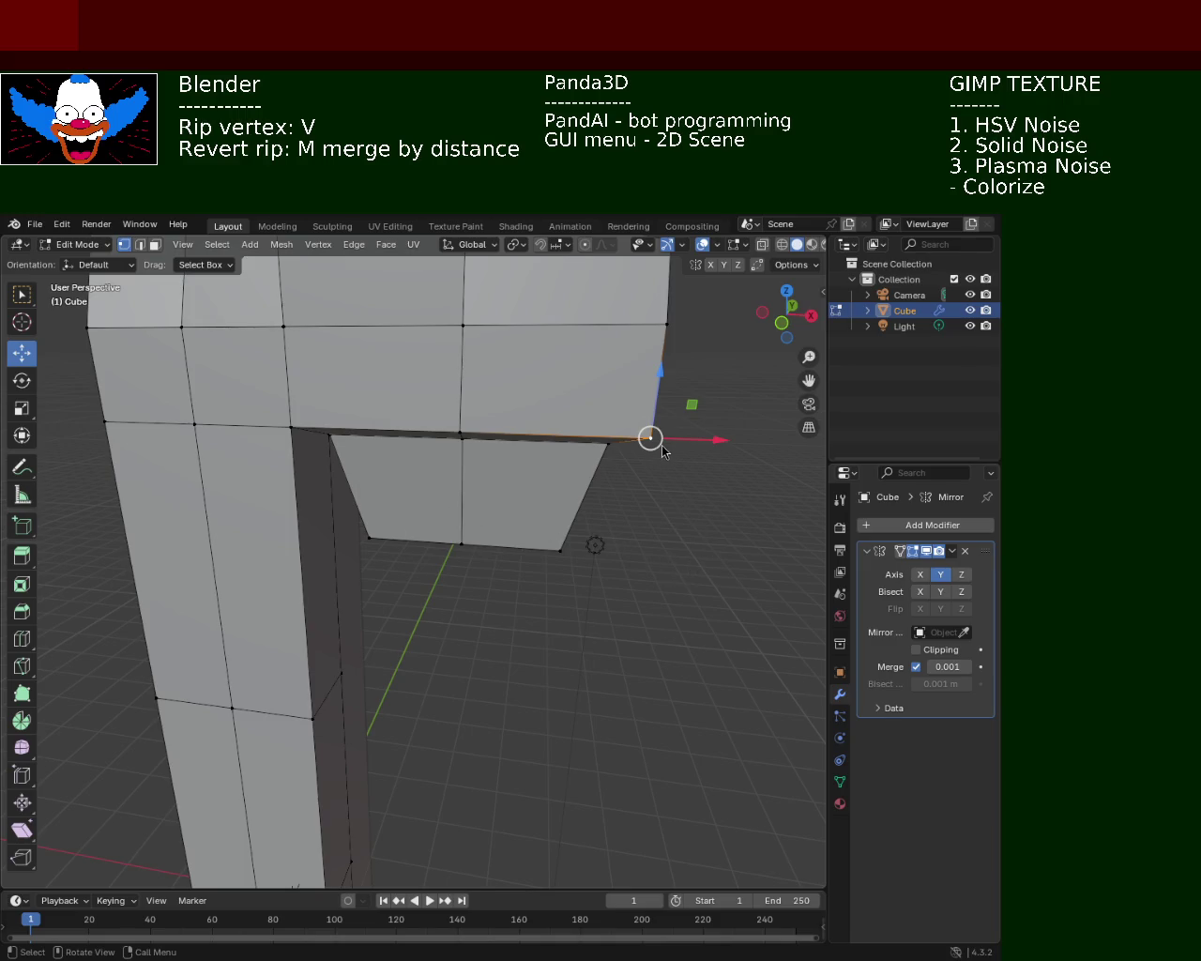
{"action": "mouse_move", "coordinate": [566, 536]}
{"action": "middle_mouse_down"}
{"action": "mouse_move", "coordinate": [504, 481]}
{"action": "mouse_move", "coordinate": [557, 494]}
{"action": "mouse_move", "coordinate": [311, 419]}
{"action": "middle_mouse_up"}
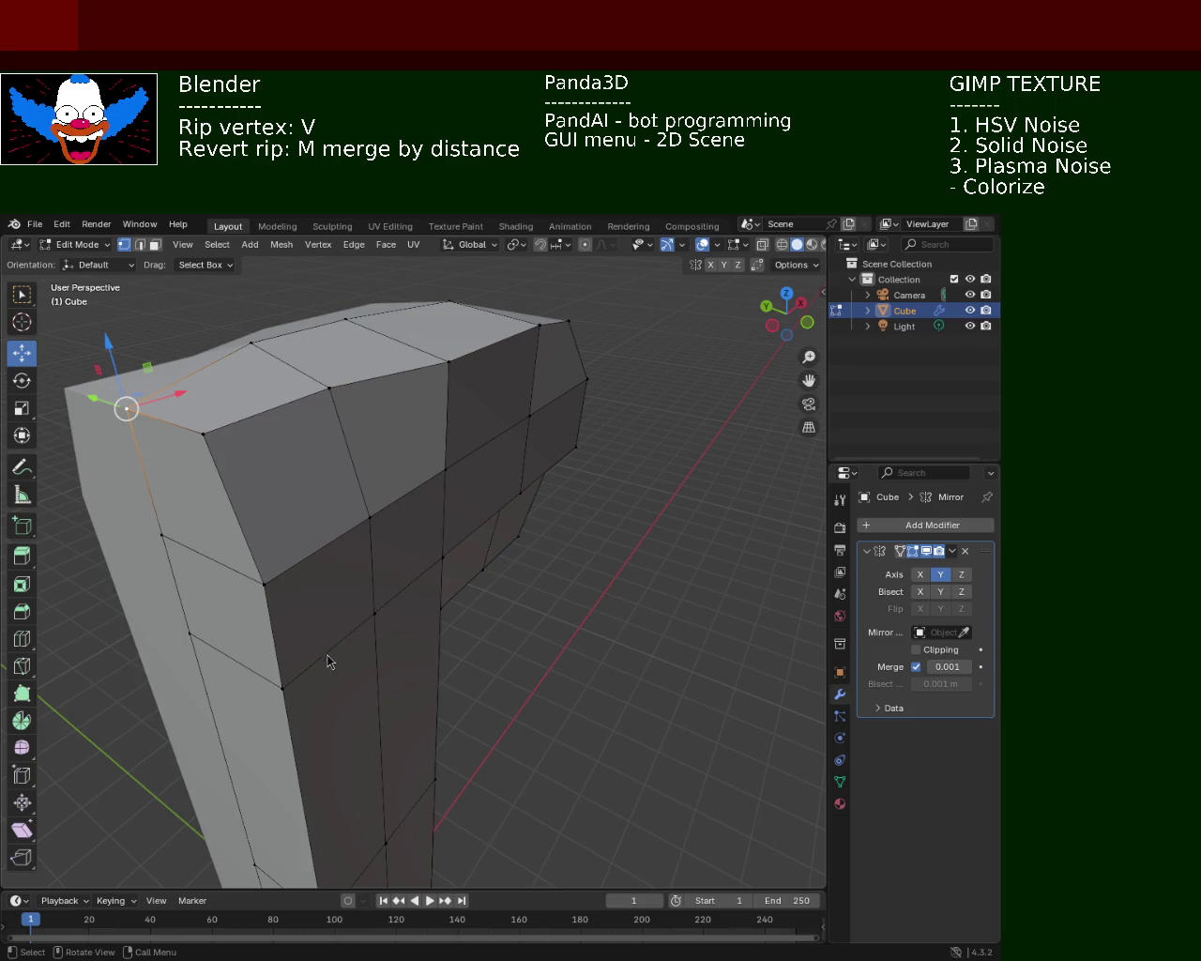
- Select the head's top-left corner vertex, try ripping it, and pick nearby top-edge vertices
{"action": "mouse_move", "coordinate": [663, 528]}
{"action": "middle_mouse_down"}
{"action": "mouse_move", "coordinate": [391, 491]}
{"action": "mouse_move", "coordinate": [585, 367]}
{"action": "mouse_move", "coordinate": [536, 376]}
{"action": "mouse_move", "coordinate": [407, 348]}
{"action": "middle_mouse_up"}
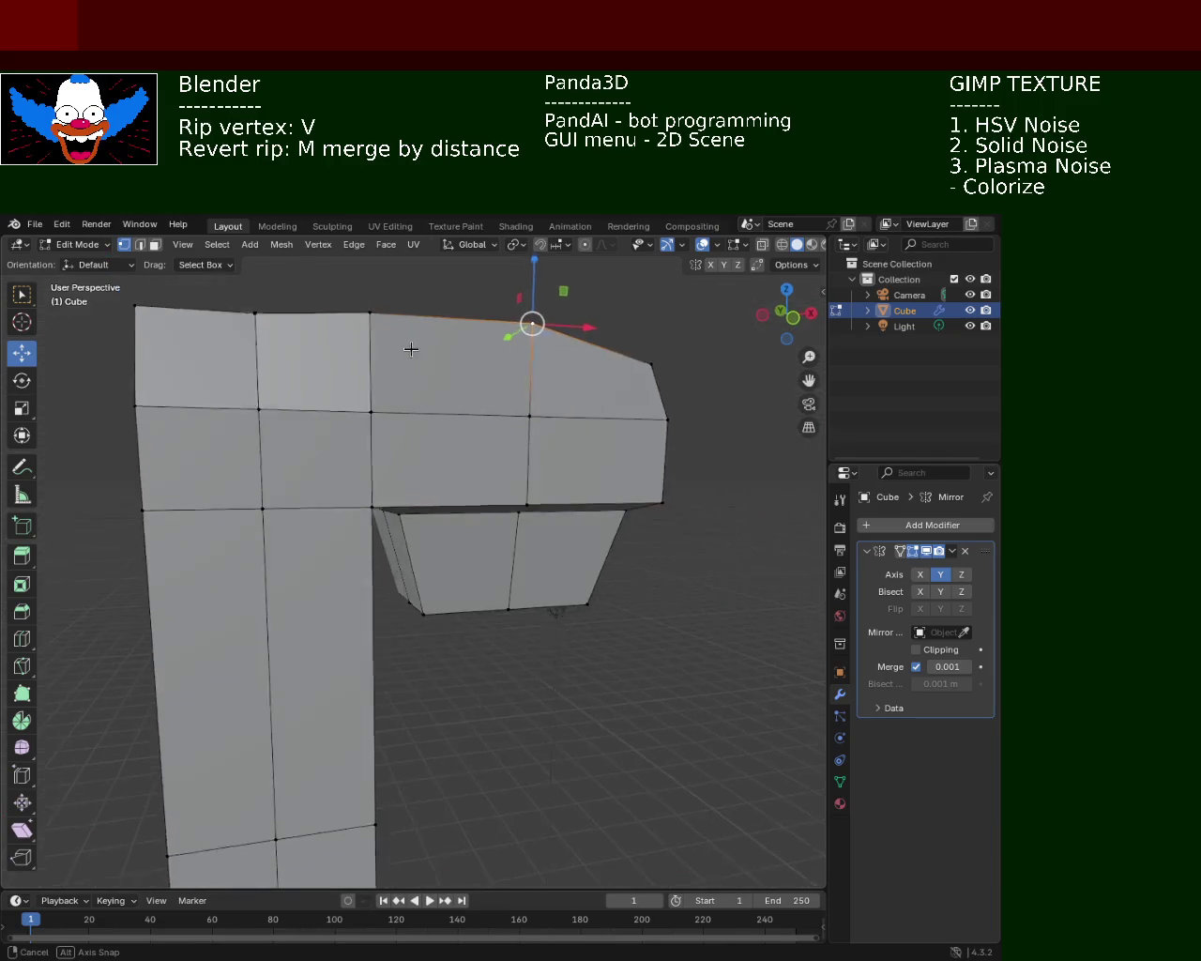
{"action": "left_click", "coordinate": [140, 299]}
{"action": "mouse_move", "coordinate": [140, 299]}
{"action": "middle_mouse_down"}
{"action": "mouse_move", "coordinate": [172, 387]}
{"action": "mouse_move", "coordinate": [207, 371]}
{"action": "middle_mouse_up"}
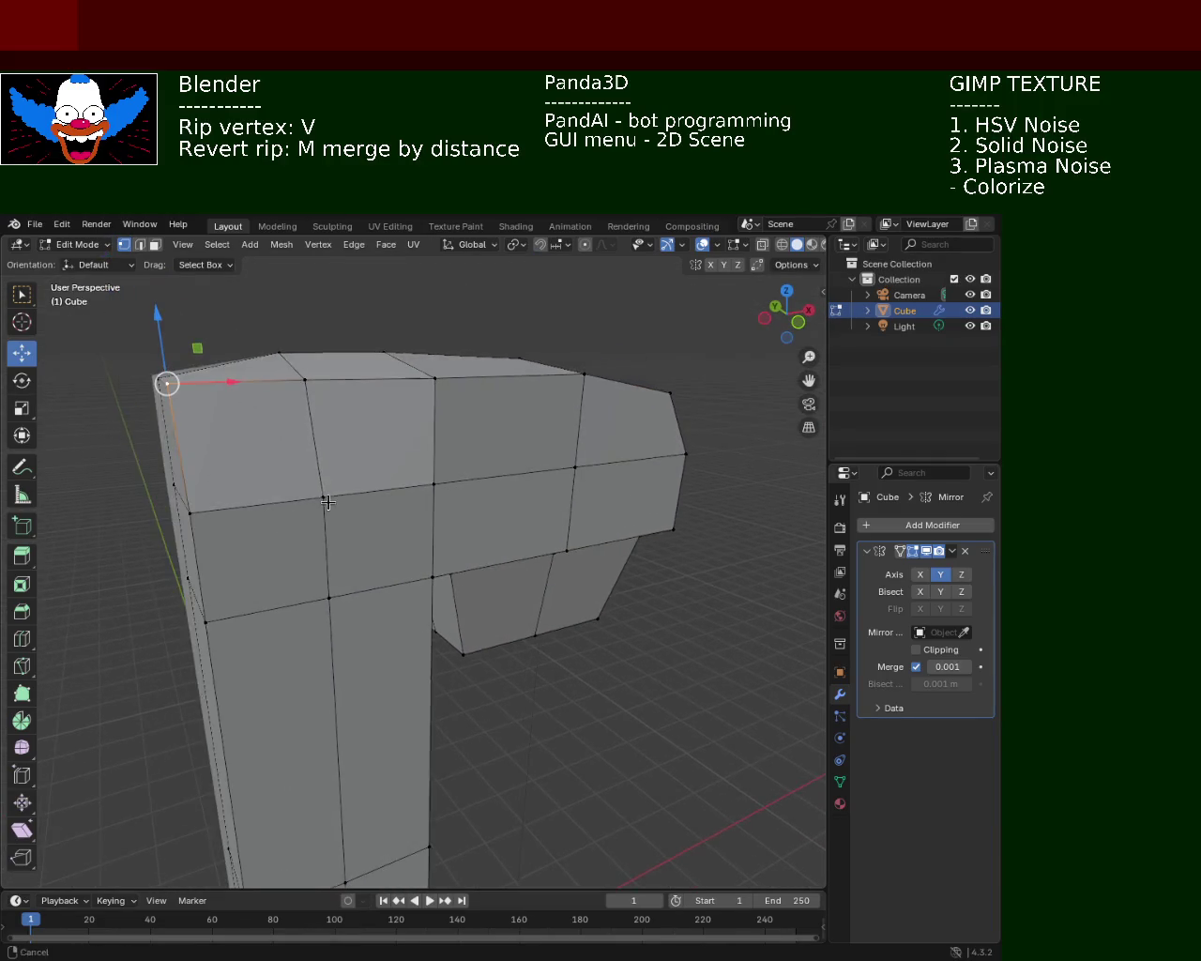
{"action": "left_click", "coordinate": [182, 354]}
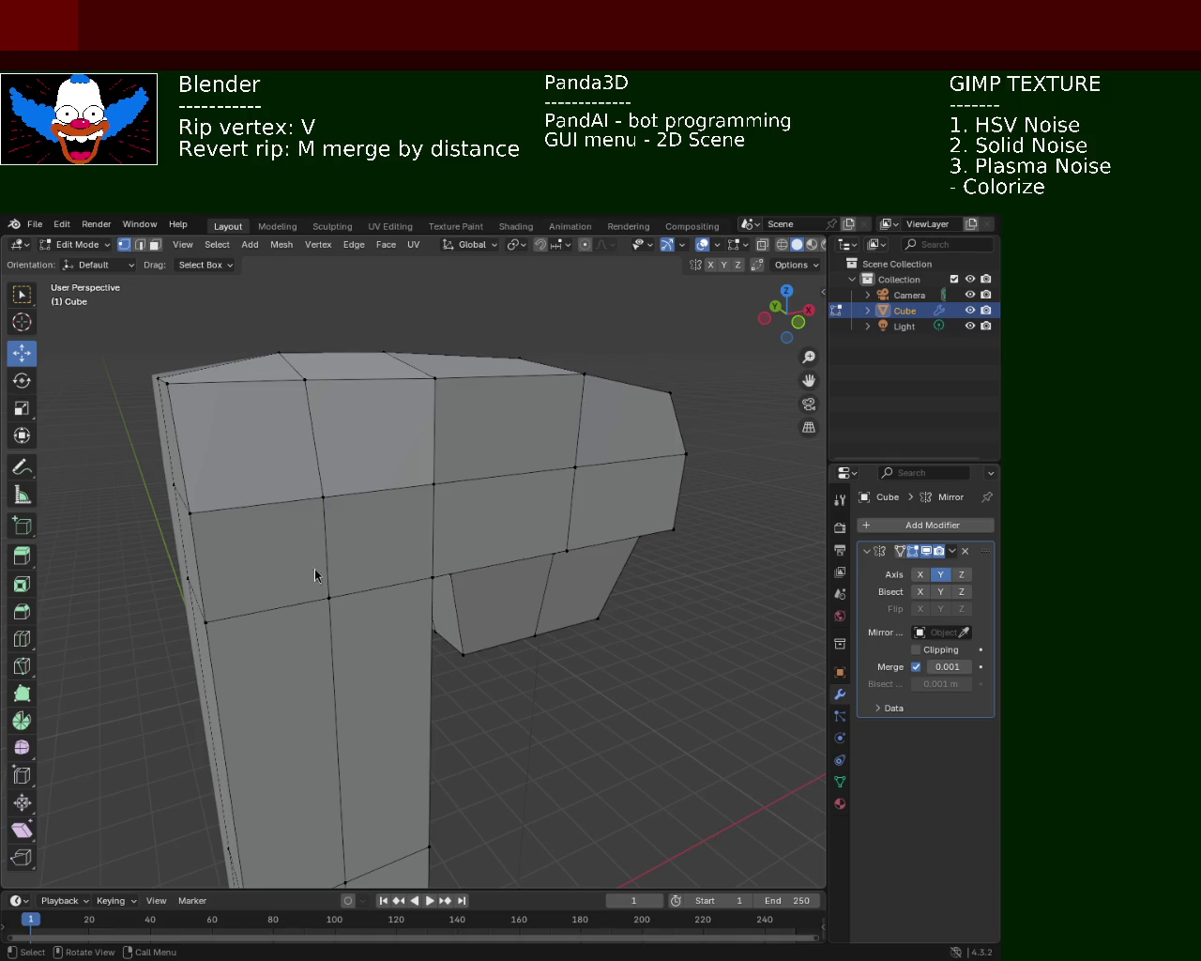
{"action": "left_click", "coordinate": [168, 384]}
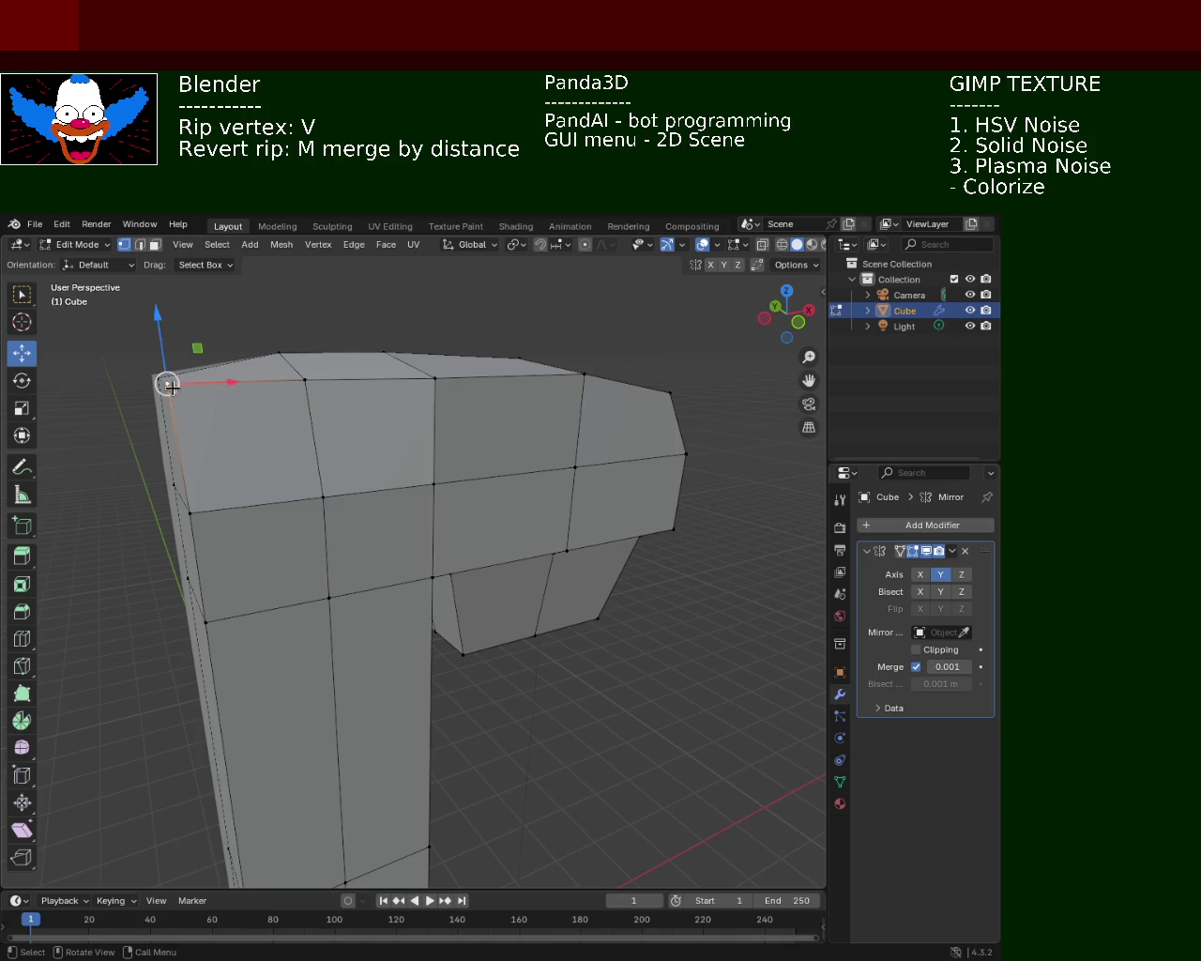
{"action": "key", "text": "v"}
{"action": "left_click", "coordinate": [166, 331]}
{"action": "left_click", "coordinate": [243, 359]}
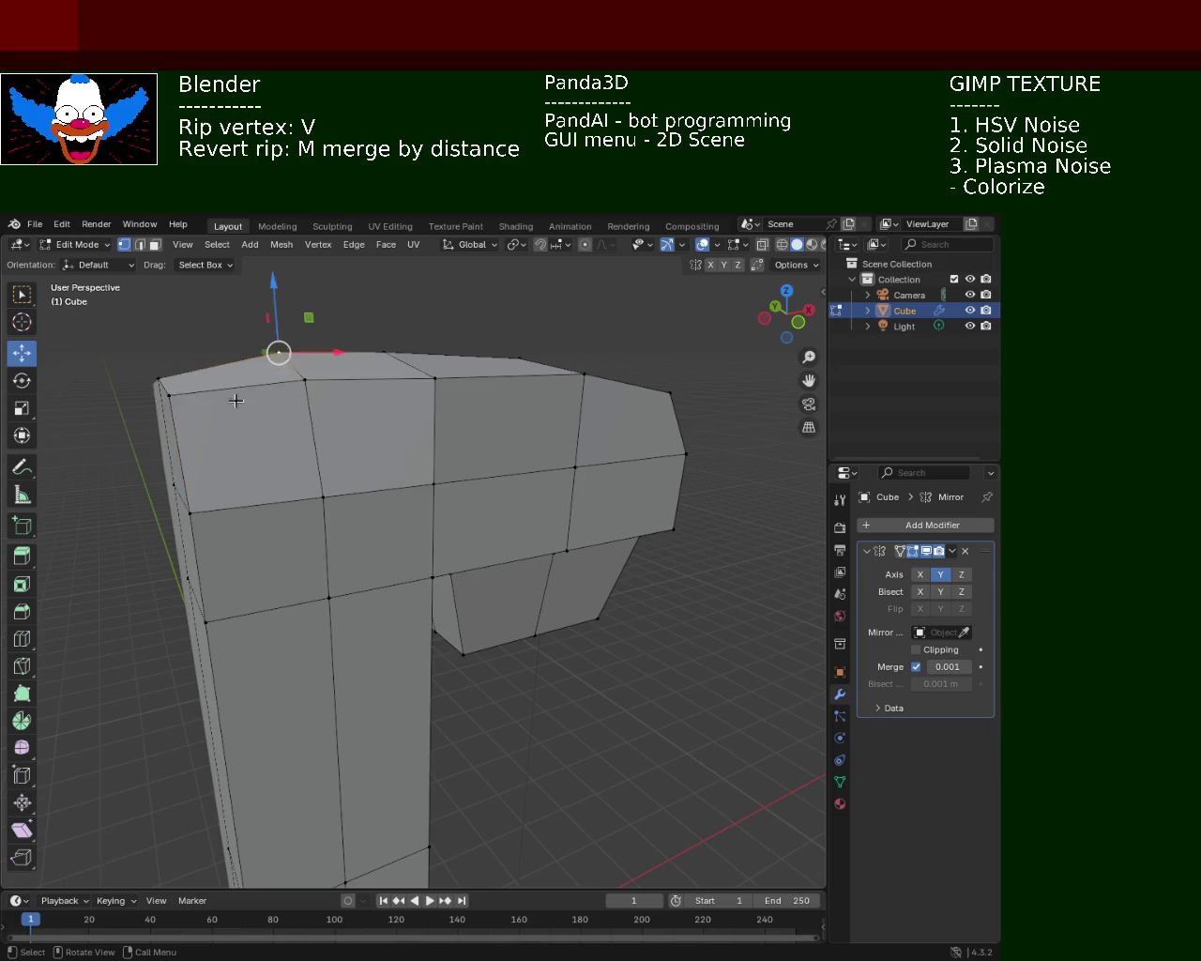
- Rip the inner junction vertex along X, undo it, and slide the lower junction vertex sideways instead
{"action": "middle_click_drag", "start_coordinate": [235, 395], "coordinate": [399, 515]}
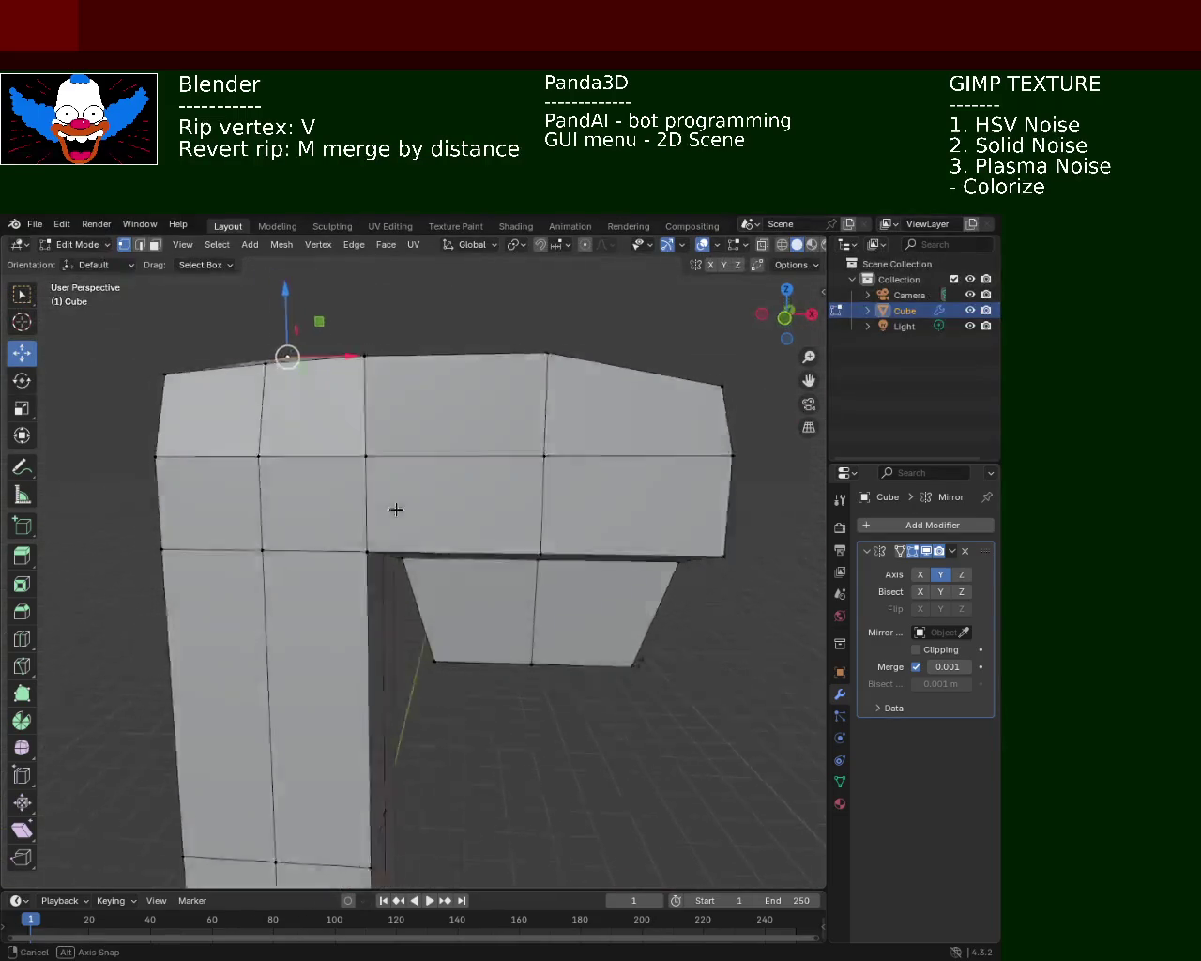
{"action": "middle_click_drag", "start_coordinate": [399, 515], "coordinate": [380, 413]}
{"action": "left_click", "coordinate": [380, 413]}
{"action": "key", "text": "v"}
{"action": "key", "text": "x"}
{"action": "left_click", "coordinate": [420, 425]}
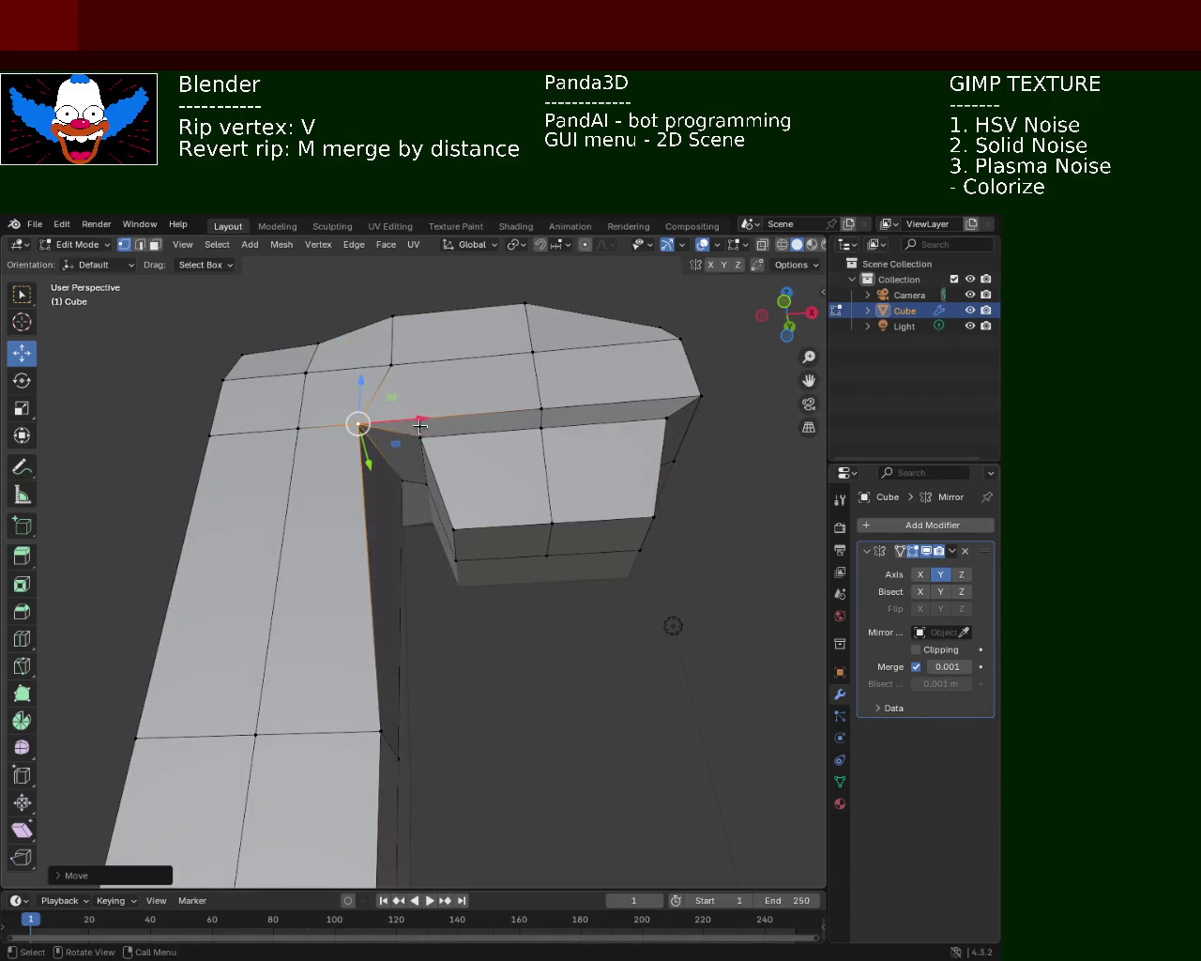
{"action": "key", "text": "ctrl+z"}
{"action": "left_click_drag", "start_coordinate": [448, 479], "coordinate": [430, 483]}
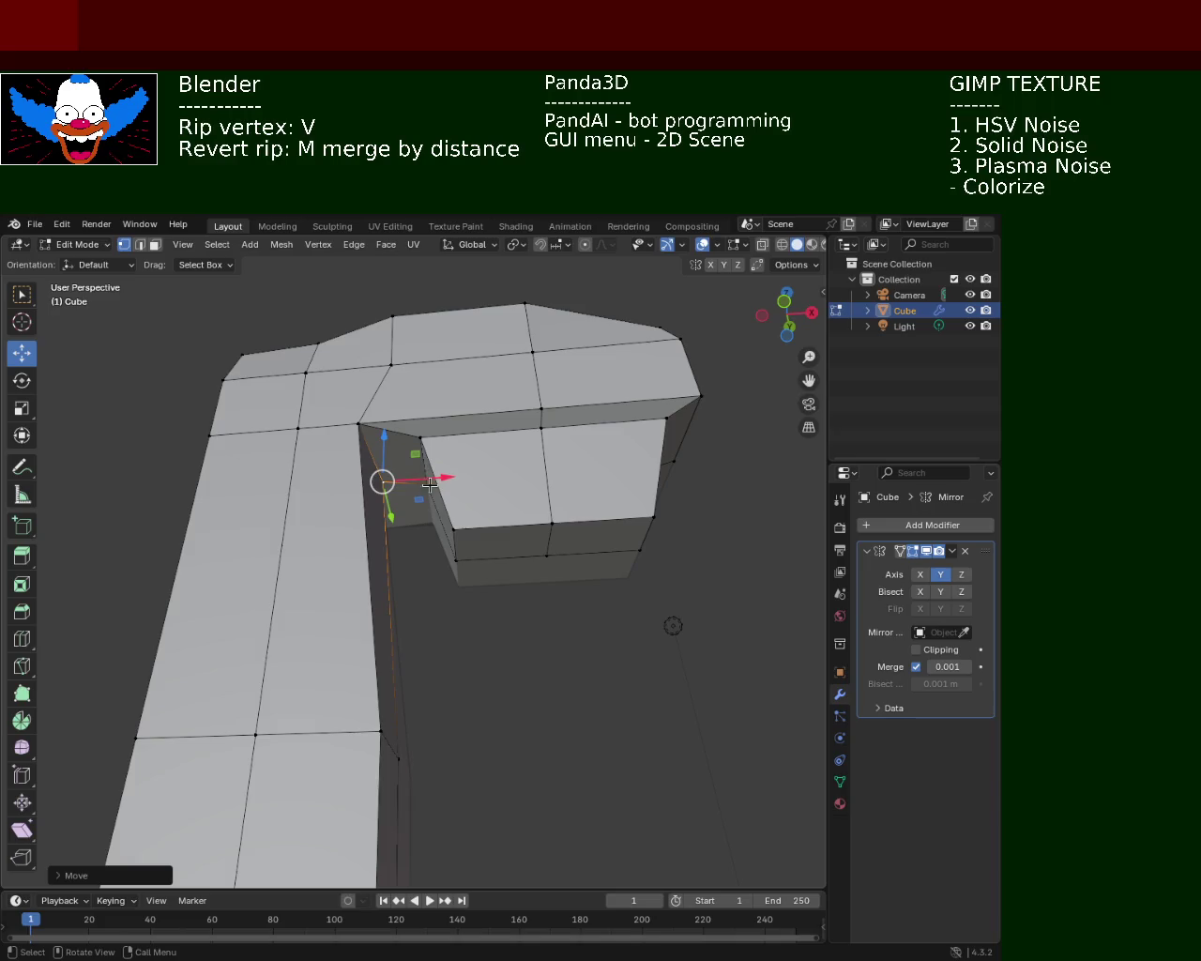
{"action": "mouse_move", "coordinate": [429, 484]}
{"action": "middle_mouse_down"}
{"action": "mouse_move", "coordinate": [432, 645]}
{"action": "mouse_move", "coordinate": [423, 585]}
{"action": "mouse_move", "coordinate": [405, 710]}
{"action": "mouse_move", "coordinate": [434, 566]}
{"action": "middle_mouse_up"}
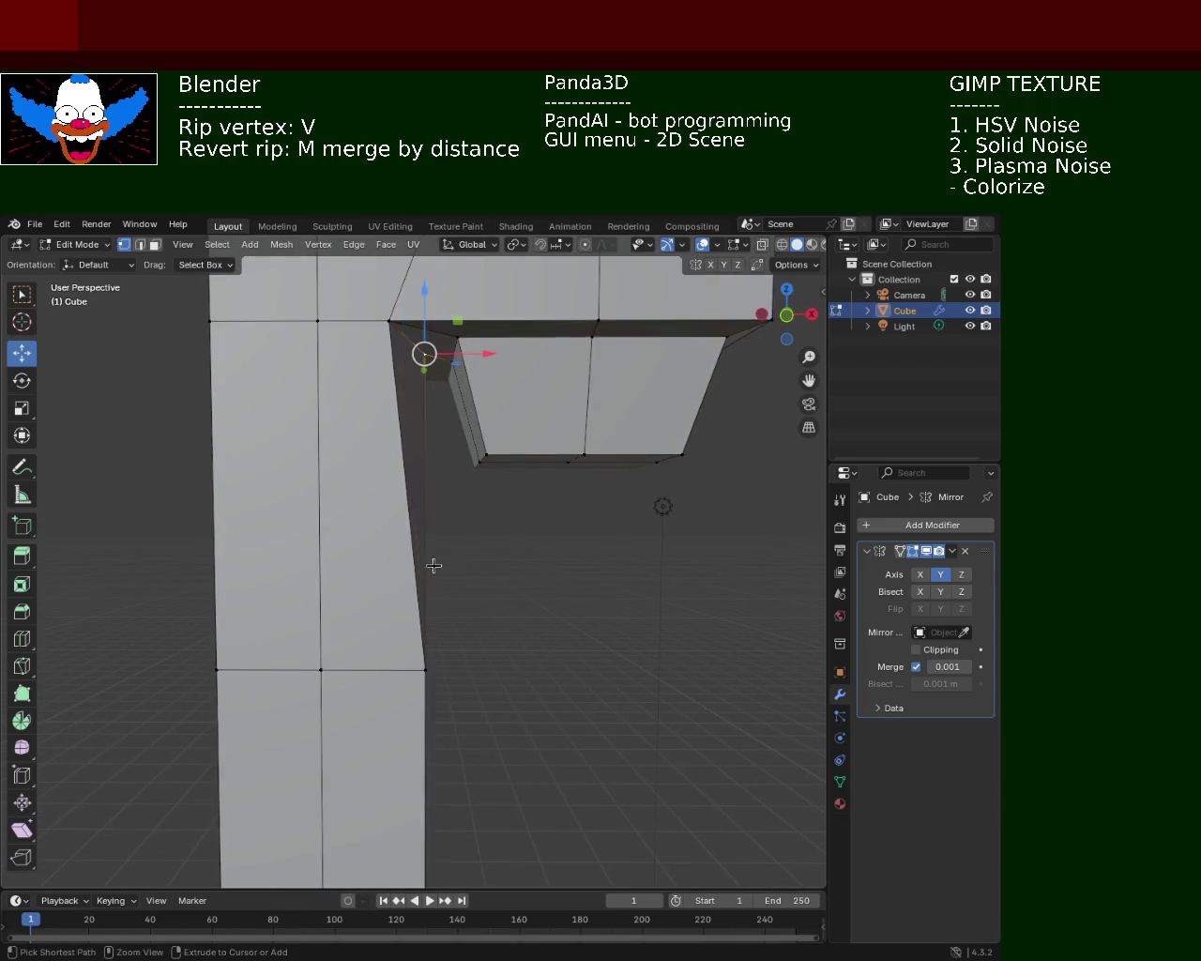
- Shift three selected handle vertices along the X axis
{"action": "scroll", "coordinate": [474, 620], "scroll_direction": "down", "scroll_amount": 3}
{"action": "middle_click_drag", "start_coordinate": [461, 654], "coordinate": [382, 678]}
{"action": "left_click", "coordinate": [398, 635]}
{"action": "left_click", "coordinate": [405, 736], "text": "shift"}
{"action": "left_click", "coordinate": [402, 760], "text": "shift"}
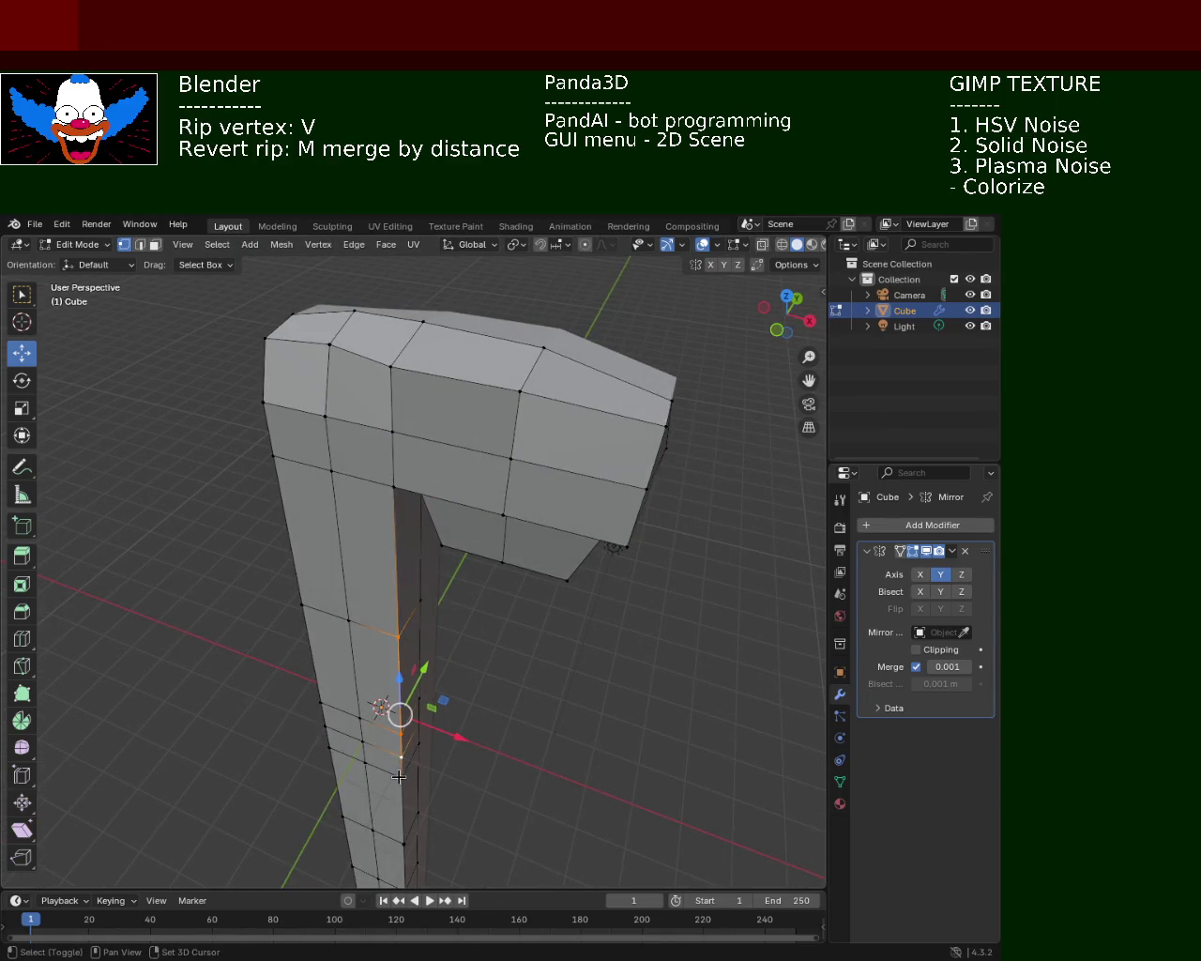
{"action": "middle_click_drag", "start_coordinate": [398, 776], "coordinate": [401, 757]}
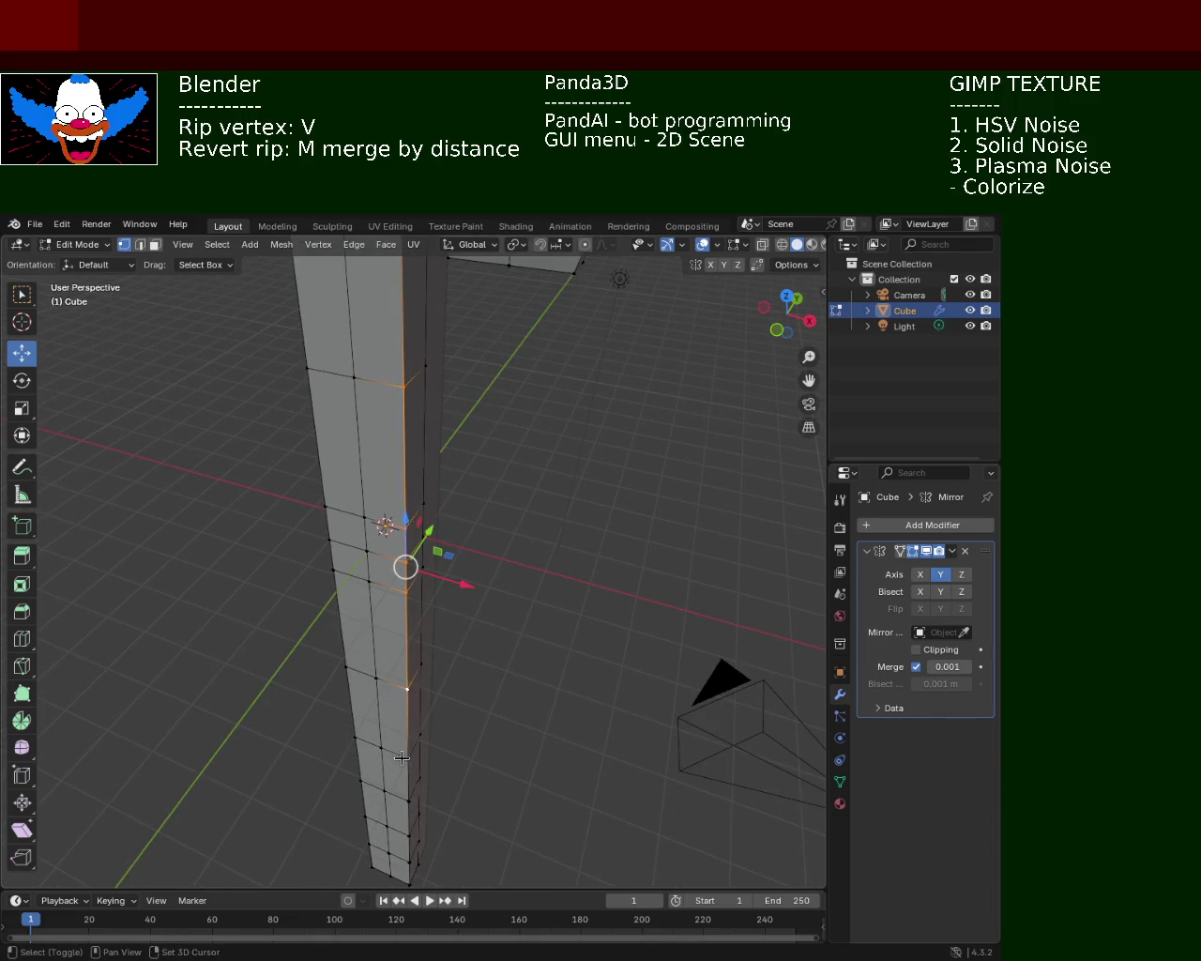
{"action": "key", "text": "v"}
{"action": "key", "text": "x"}
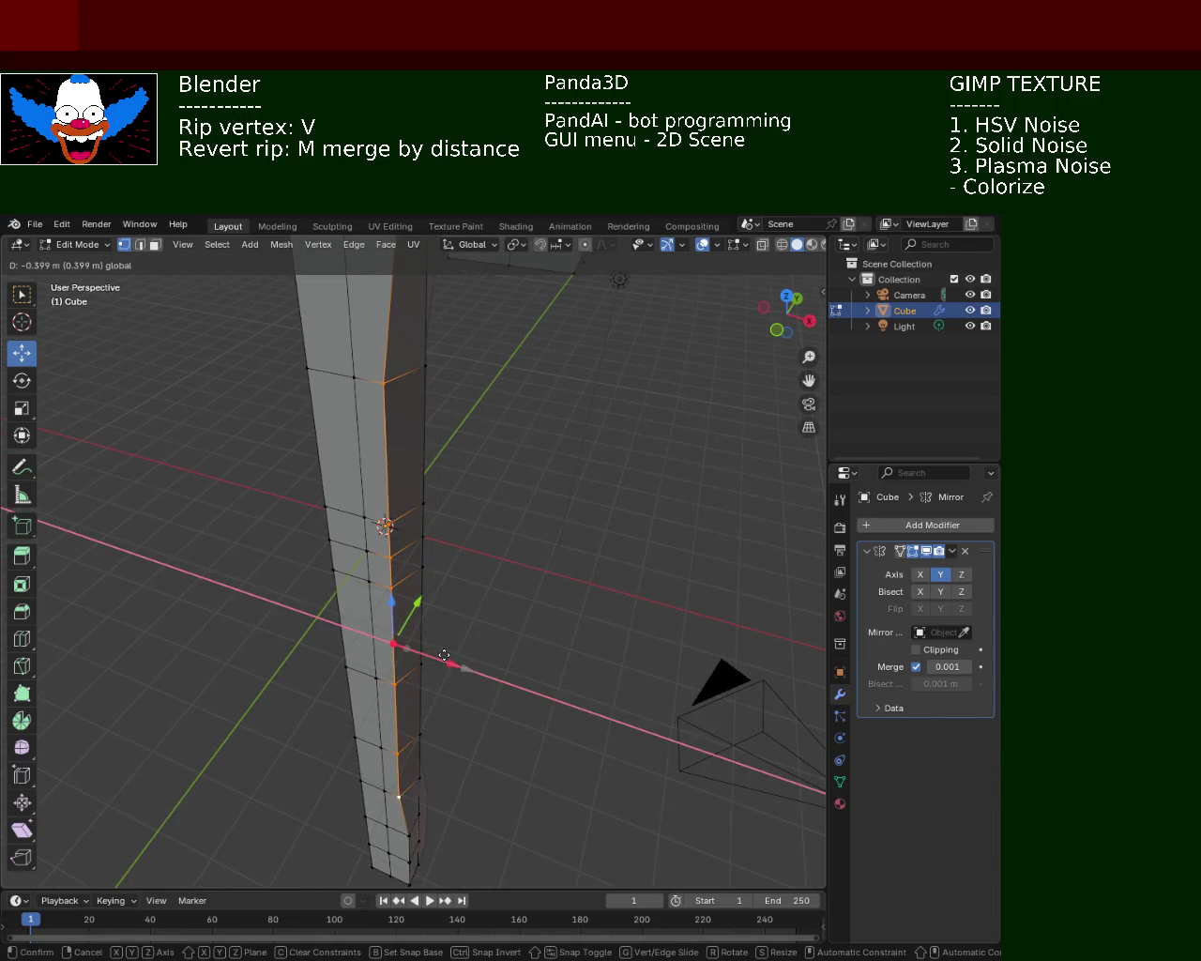
{"action": "left_click", "coordinate": [443, 655]}
- Select the five vertices along the handle's centre line
{"action": "mouse_move", "coordinate": [392, 397]}
{"action": "middle_mouse_down"}
{"action": "mouse_move", "coordinate": [438, 566]}
{"action": "mouse_move", "coordinate": [365, 589]}
{"action": "mouse_move", "coordinate": [398, 581]}
{"action": "middle_mouse_up"}
{"action": "left_click", "coordinate": [365, 588]}
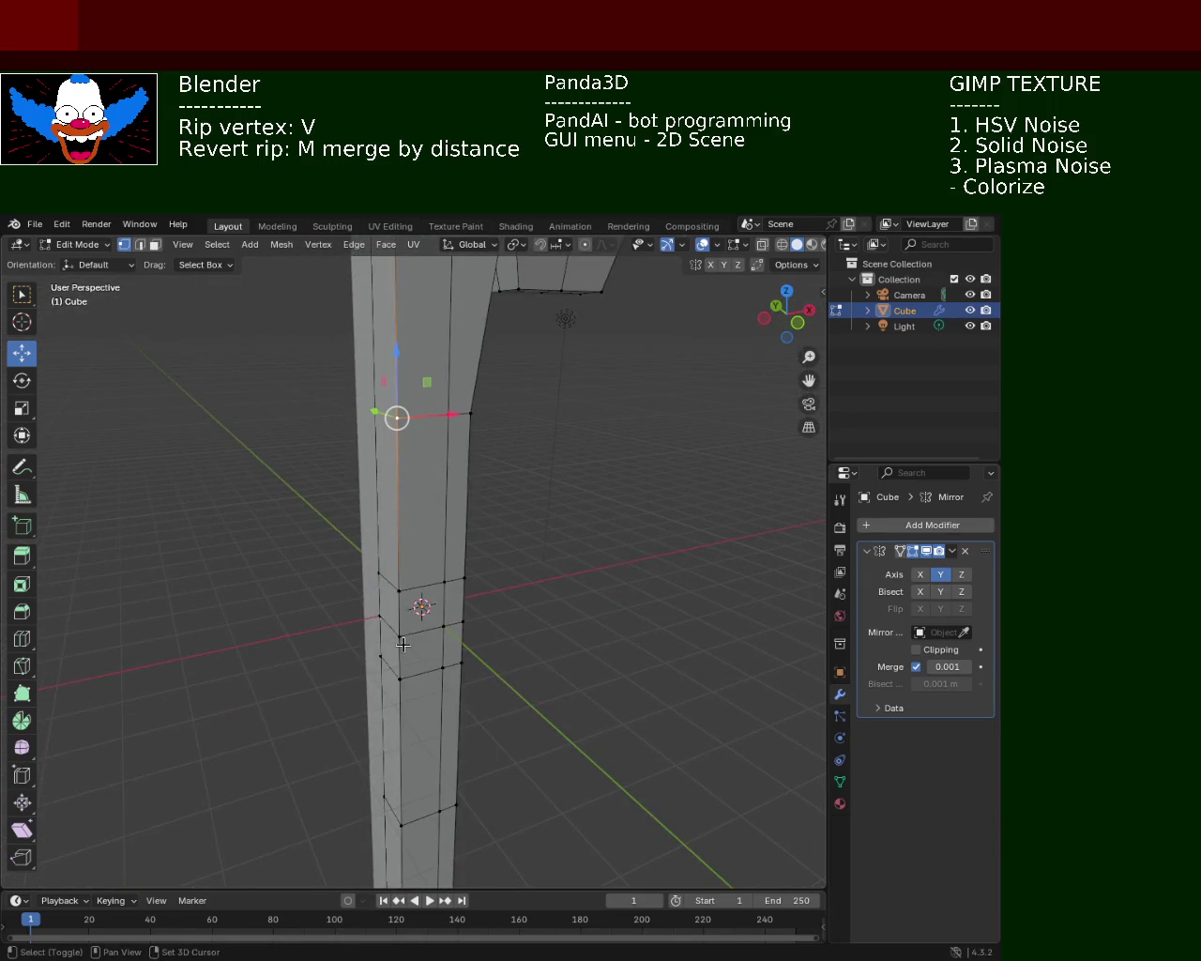
{"action": "left_click", "coordinate": [399, 589], "text": "shift"}
{"action": "left_click", "coordinate": [399, 636], "text": "shift"}
{"action": "left_click", "coordinate": [400, 677], "text": "shift"}
{"action": "left_click", "coordinate": [401, 826], "text": "shift"}
{"action": "middle_click_drag", "start_coordinate": [452, 789], "coordinate": [454, 576], "text": "shift"}
- Move the centre-line vertices along X, then along Y
{"action": "middle_click_drag", "start_coordinate": [515, 418], "coordinate": [467, 607]}
{"action": "key", "text": "g"}
{"action": "key", "text": "x"}
{"action": "left_click", "coordinate": [467, 710]}
{"action": "key", "text": "g"}
{"action": "key", "text": "y"}
{"action": "left_click", "coordinate": [407, 670]}
{"action": "mouse_move", "coordinate": [407, 670]}
{"action": "middle_mouse_down"}
{"action": "mouse_move", "coordinate": [585, 410]}
{"action": "mouse_move", "coordinate": [558, 504]}
{"action": "mouse_move", "coordinate": [625, 402]}
{"action": "mouse_move", "coordinate": [576, 555]}
{"action": "middle_mouse_up"}
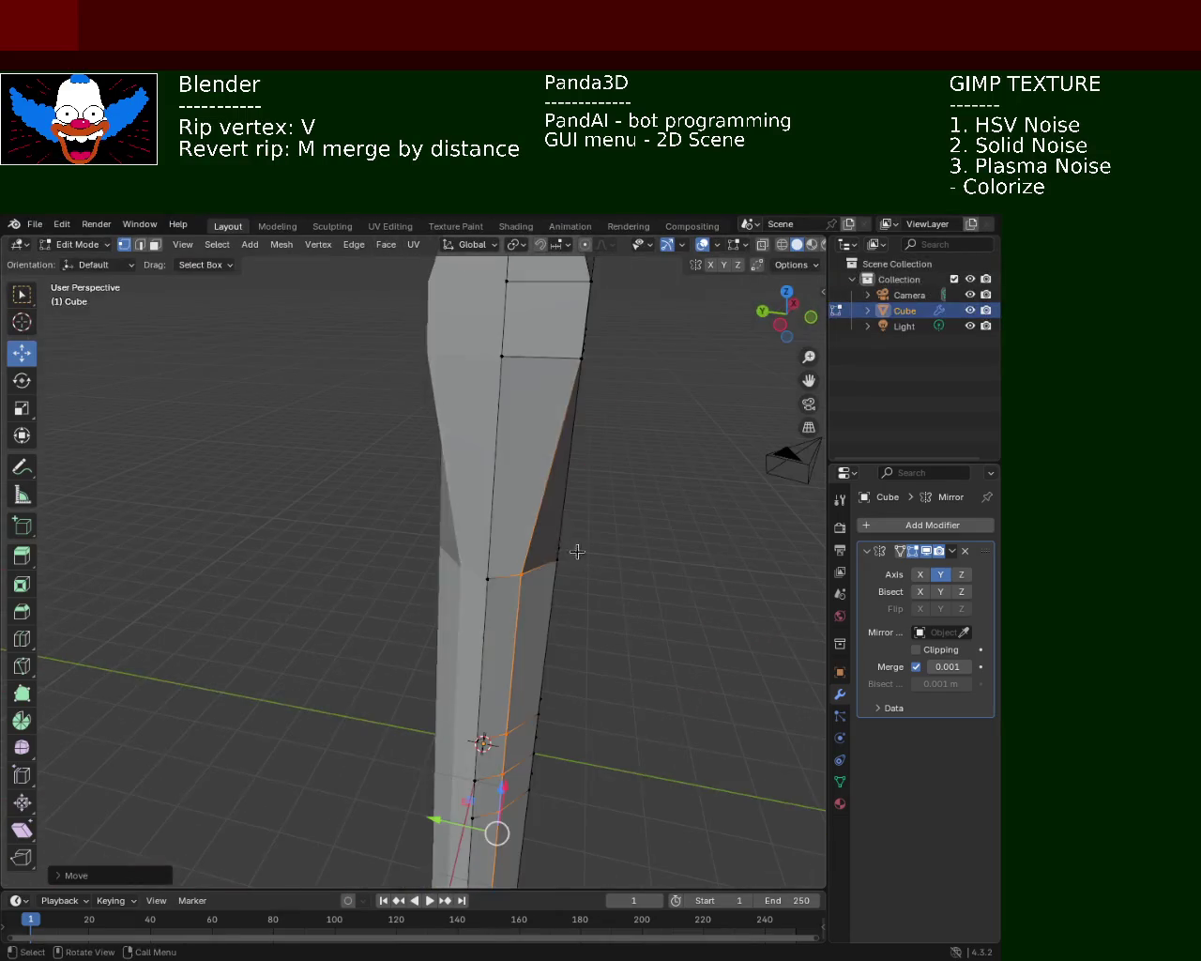
- Slide the column's upper edge along Y twice to bend it, then select a vertex atop the head
{"action": "middle_click_drag", "start_coordinate": [533, 461], "coordinate": [429, 520]}
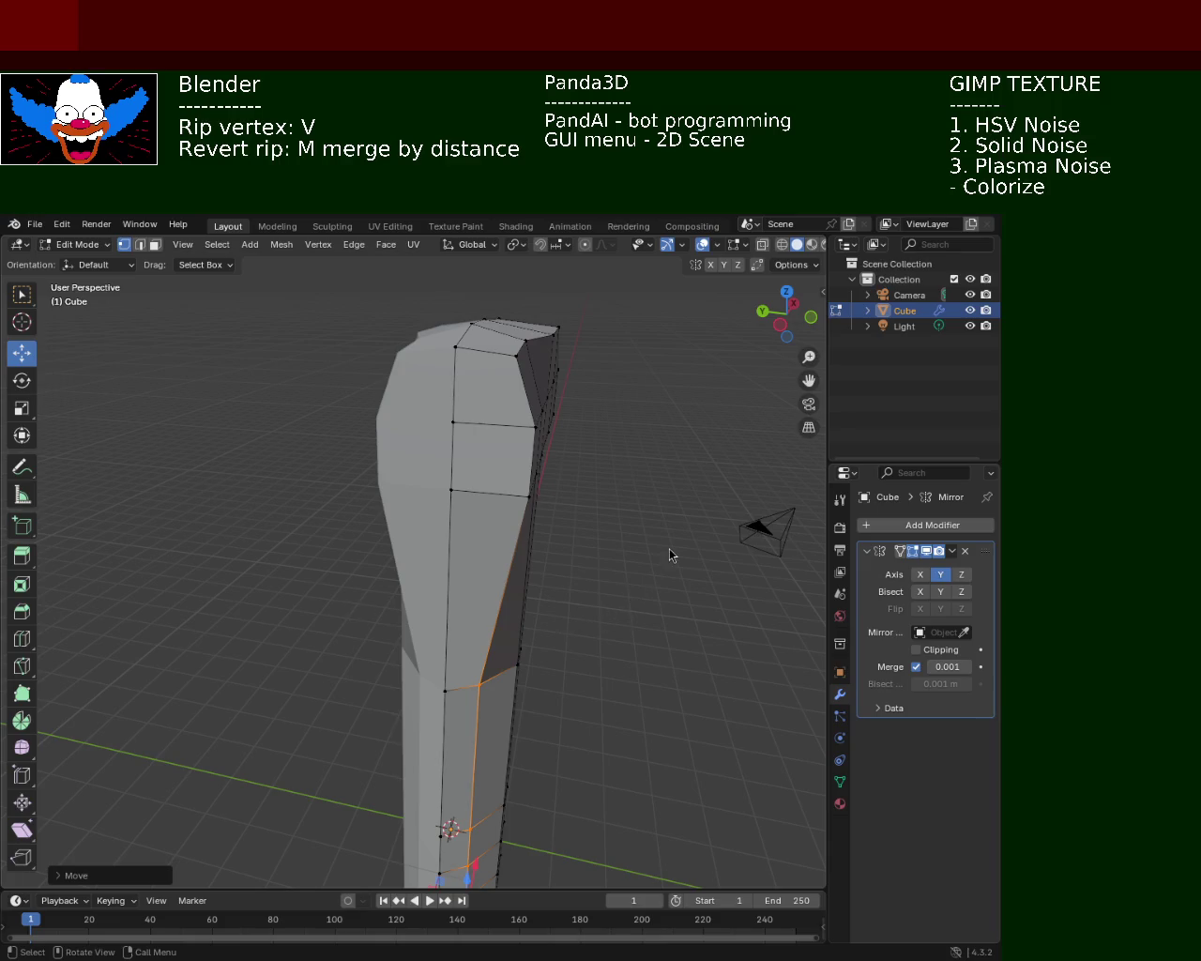
{"action": "middle_click_drag", "start_coordinate": [536, 541], "coordinate": [534, 460]}
{"action": "left_click", "coordinate": [536, 465]}
{"action": "left_click_drag", "start_coordinate": [521, 431], "coordinate": [460, 439]}
{"action": "middle_click_drag", "start_coordinate": [460, 438], "coordinate": [435, 500]}
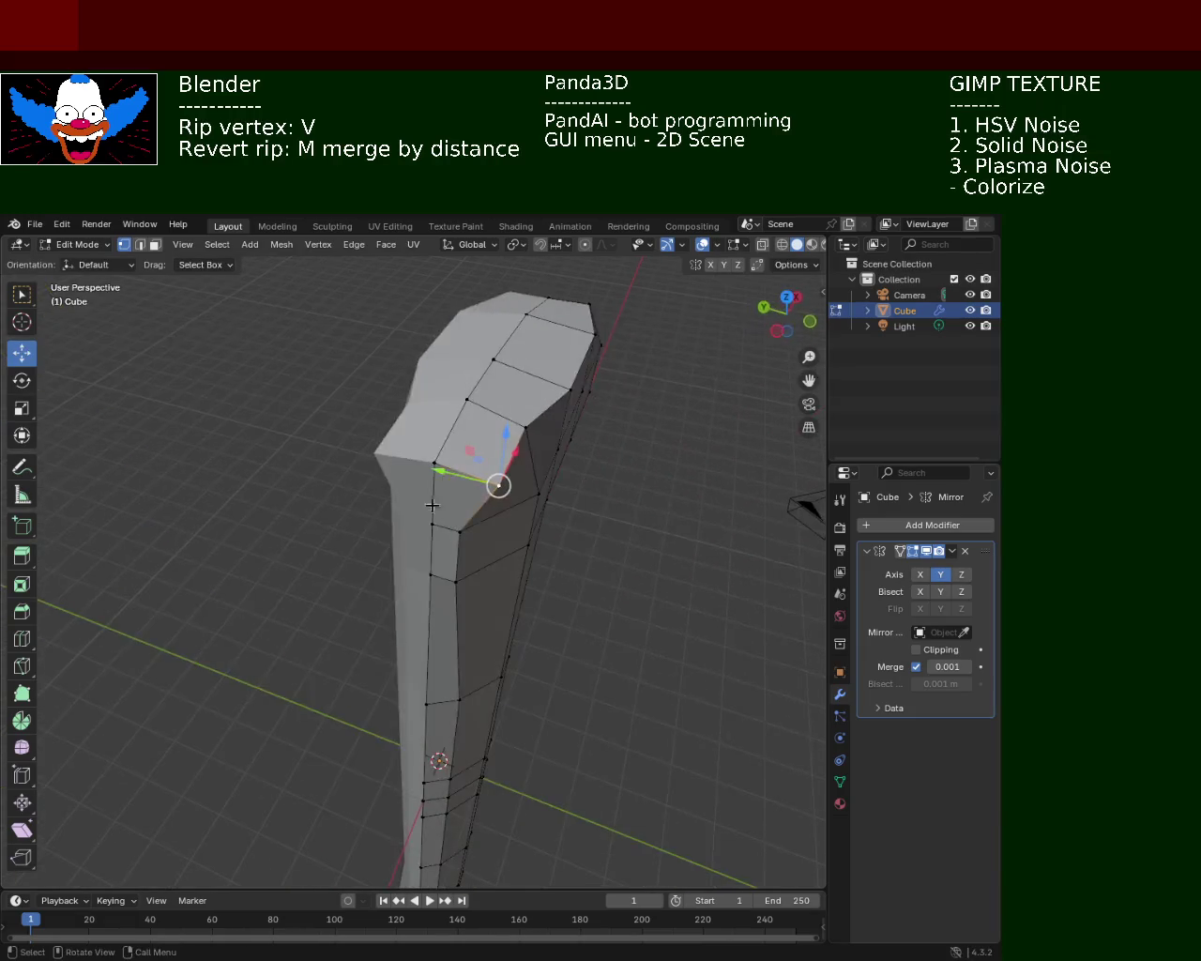
{"action": "left_click_drag", "start_coordinate": [438, 470], "coordinate": [409, 464]}
{"action": "mouse_move", "coordinate": [527, 501]}
{"action": "middle_mouse_down"}
{"action": "mouse_move", "coordinate": [456, 360]}
{"action": "mouse_move", "coordinate": [503, 372]}
{"action": "middle_mouse_up"}
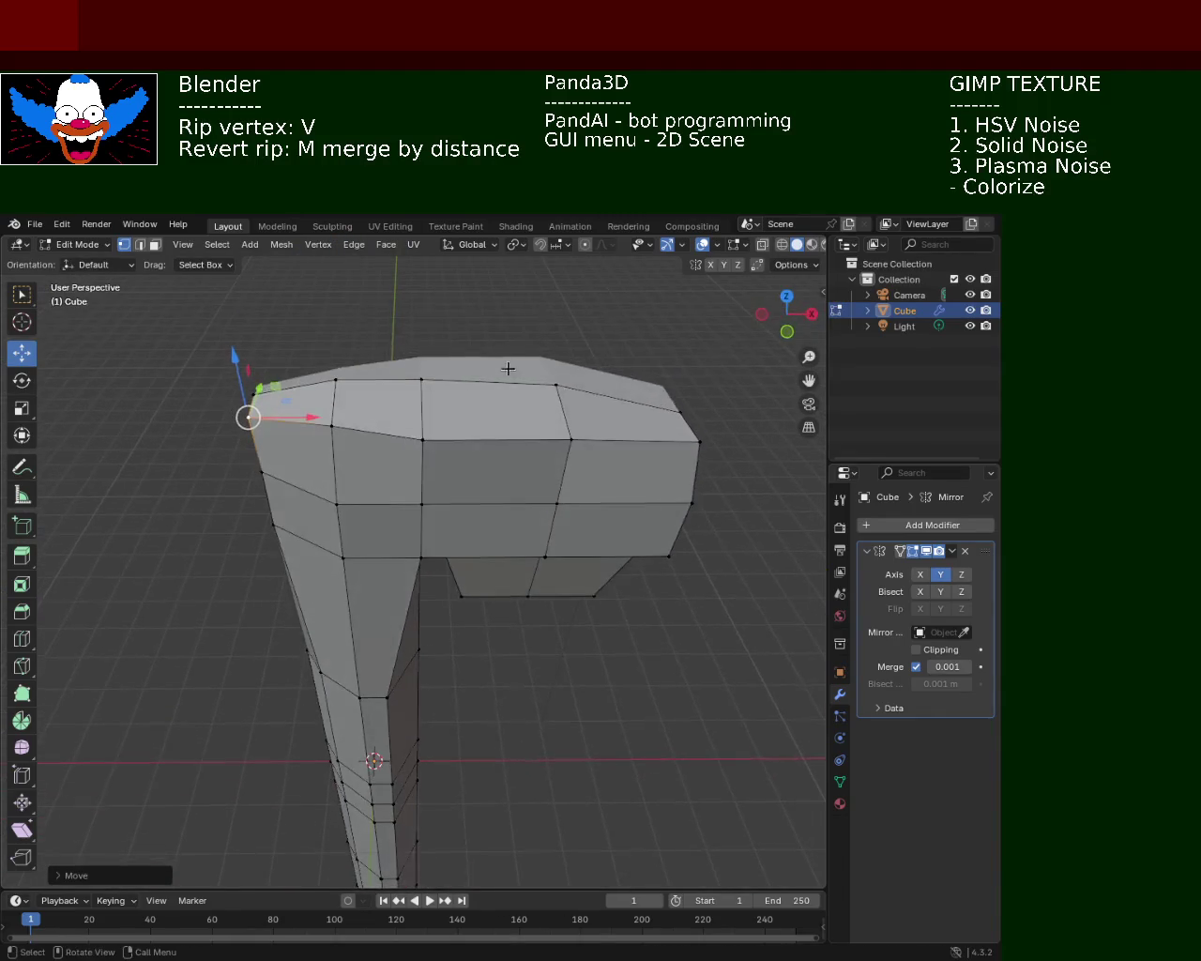
{"action": "left_click", "coordinate": [503, 374]}
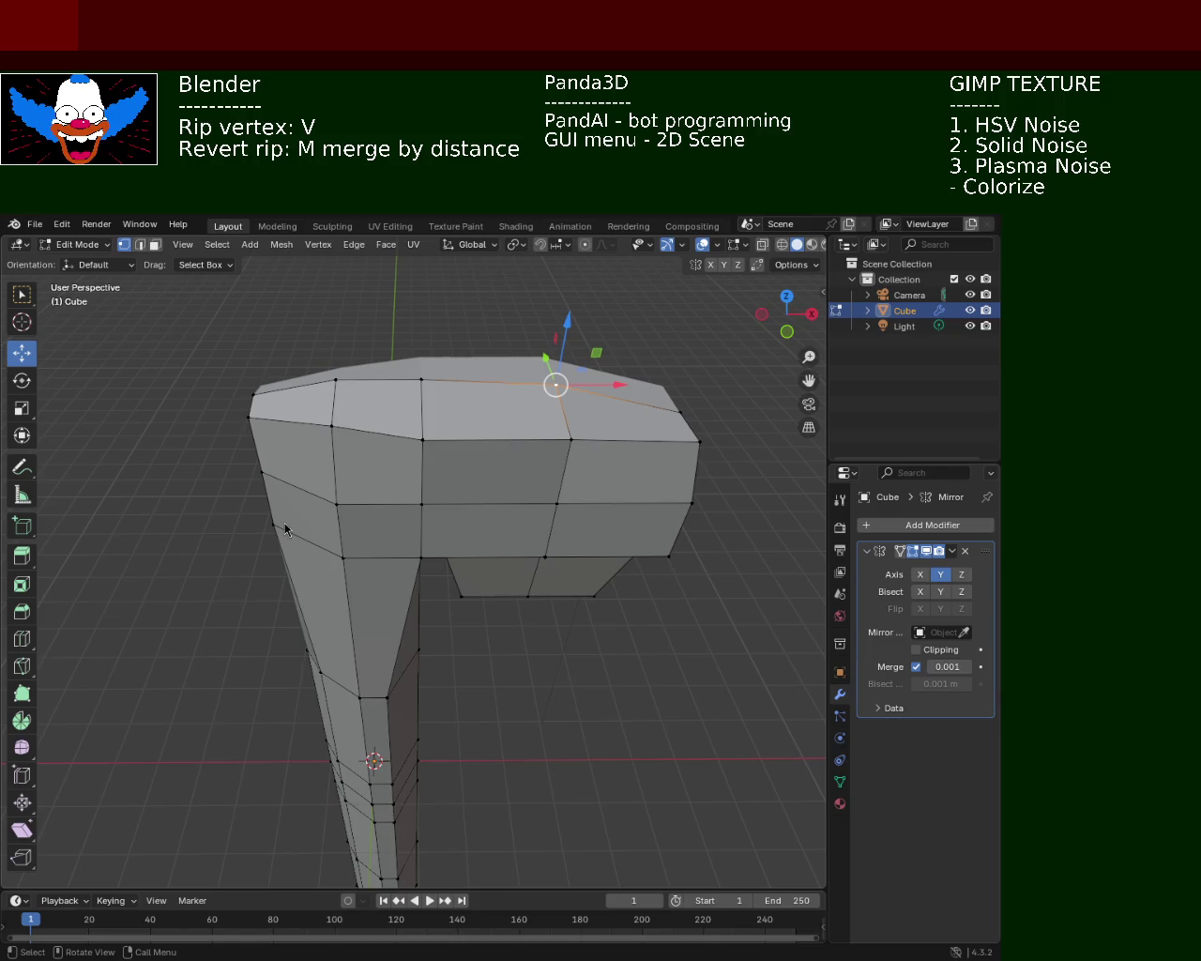
{"action": "mouse_move", "coordinate": [206, 465]}
{"action": "middle_mouse_down"}
{"action": "mouse_move", "coordinate": [314, 435]}
{"action": "mouse_move", "coordinate": [322, 498]}
{"action": "middle_mouse_up"}
- Nudge the head's back top corner vertex slightly along X
{"action": "left_click", "coordinate": [341, 403]}
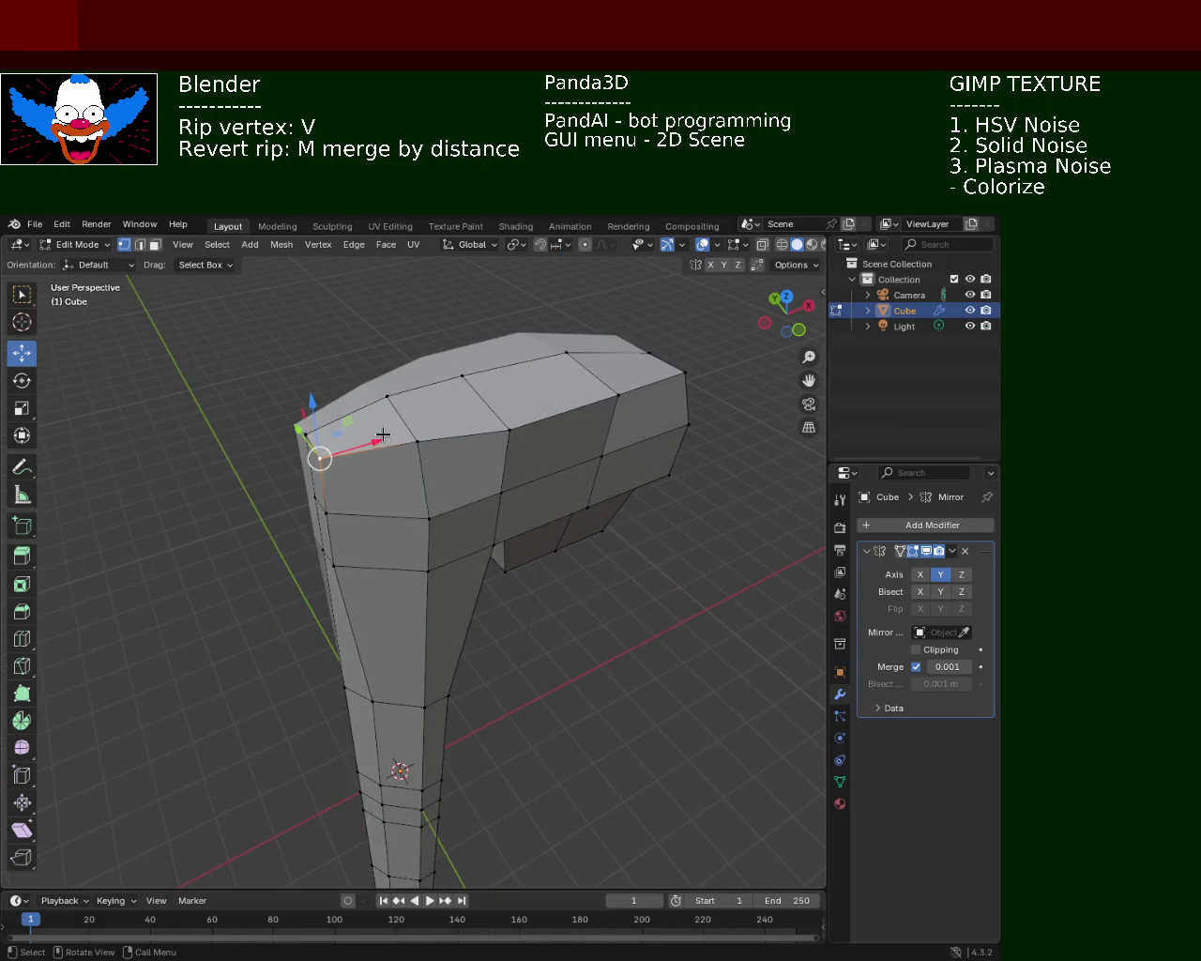
{"action": "left_click_drag", "start_coordinate": [368, 442], "coordinate": [386, 437]}
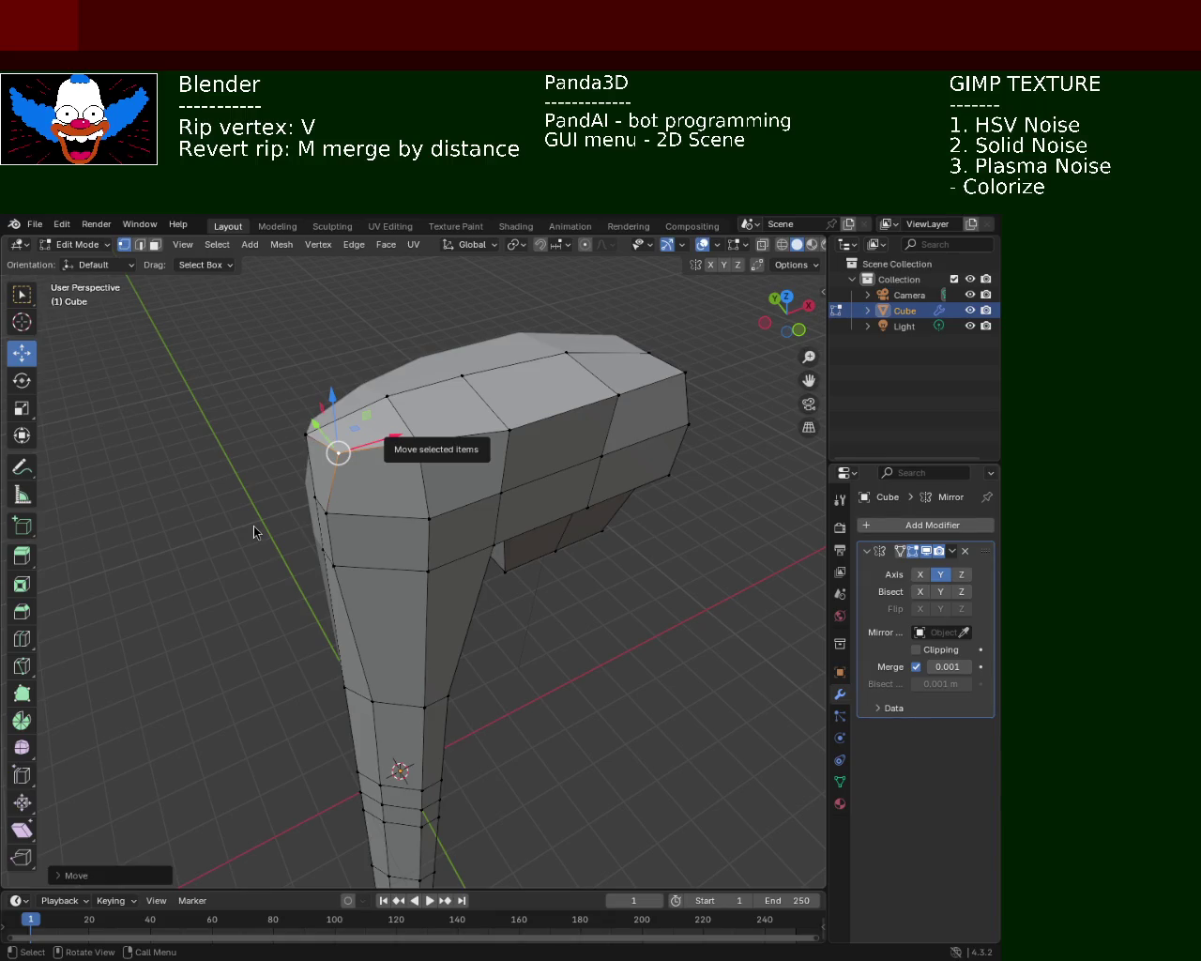
{"action": "mouse_move", "coordinate": [638, 569]}
{"action": "middle_mouse_down", "text": "ctrl"}
{"action": "mouse_move", "coordinate": [582, 503]}
{"action": "mouse_move", "coordinate": [566, 698]}
{"action": "middle_mouse_up", "text": "ctrl"}
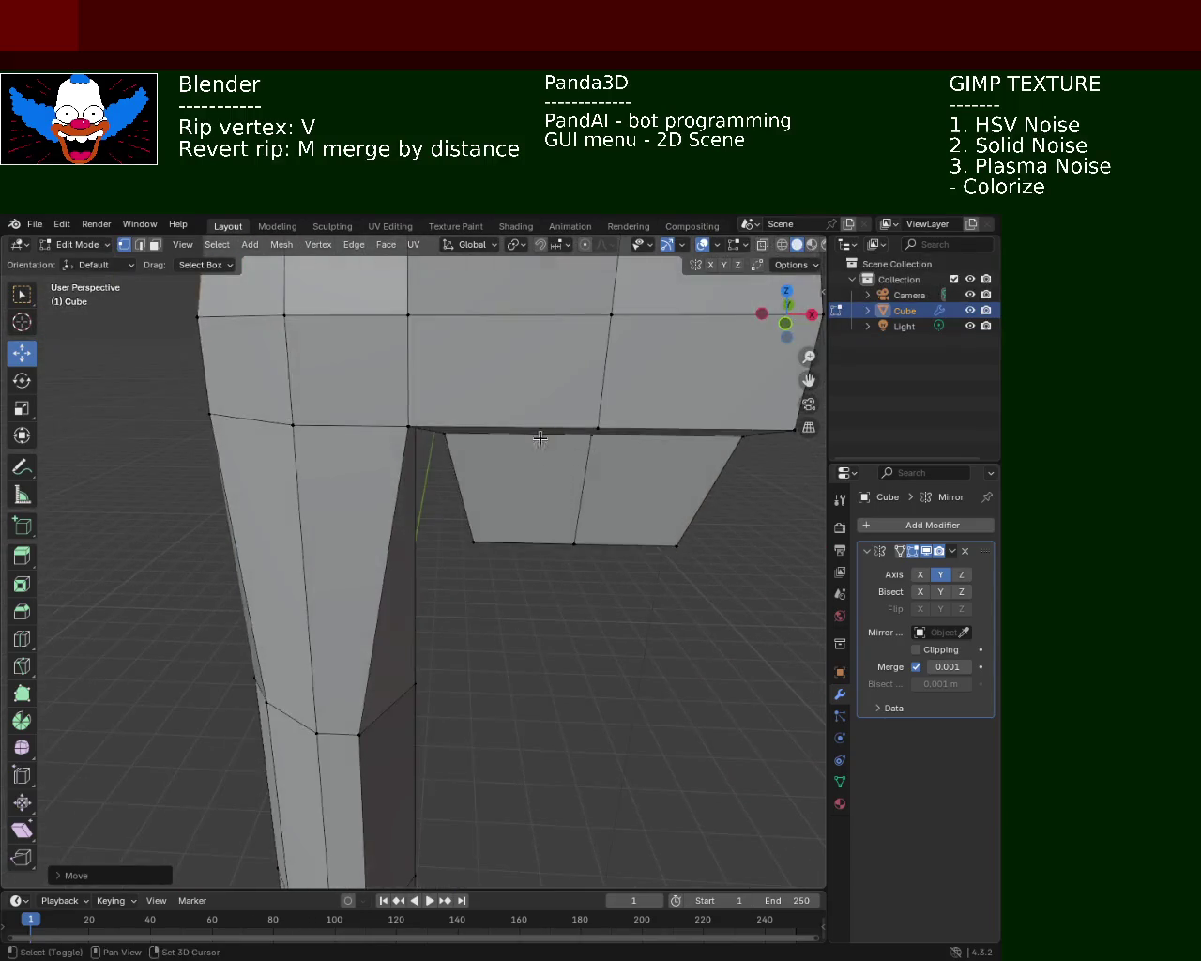
- Select the top-edge vertices, undo a trial Z move, and shift the corner along X instead
{"action": "left_click", "coordinate": [438, 331]}
{"action": "left_click", "coordinate": [658, 331]}
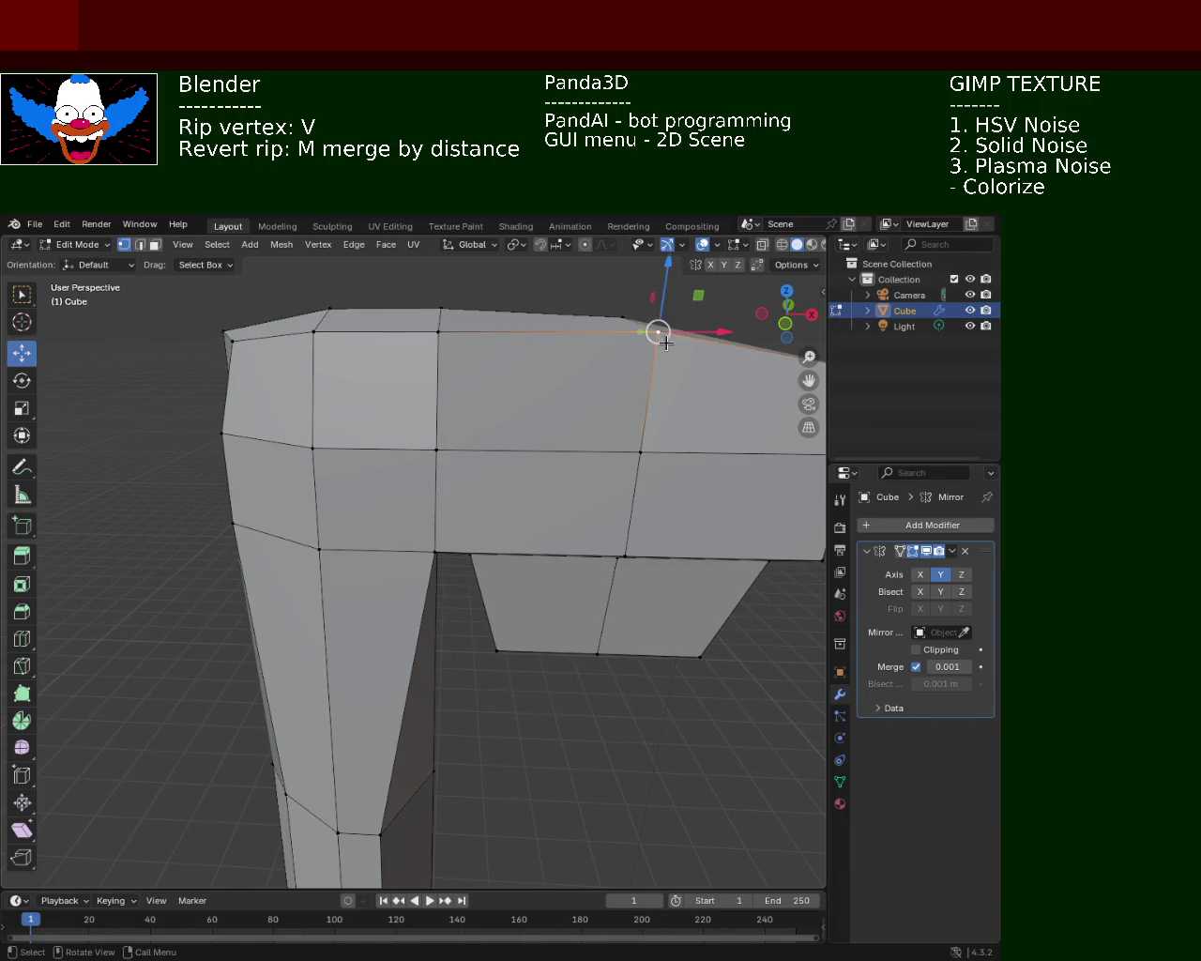
{"action": "left_click_drag", "start_coordinate": [668, 300], "coordinate": [309, 344]}
{"action": "middle_click_drag", "start_coordinate": [309, 343], "coordinate": [316, 342]}
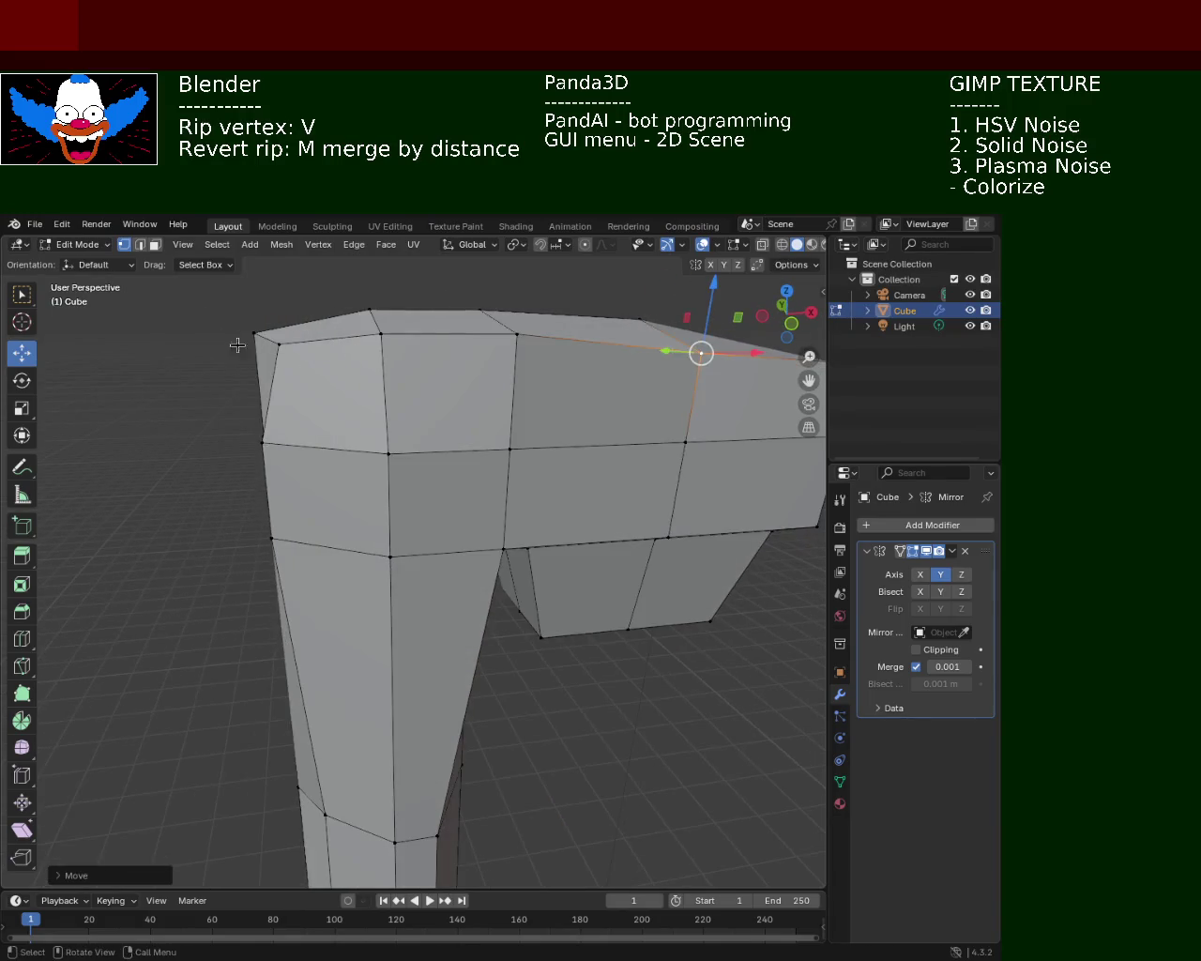
{"action": "key", "text": "ctrl+z"}
{"action": "left_click_drag", "start_coordinate": [315, 343], "coordinate": [359, 335]}
{"action": "middle_click_drag", "start_coordinate": [366, 336], "coordinate": [571, 466]}
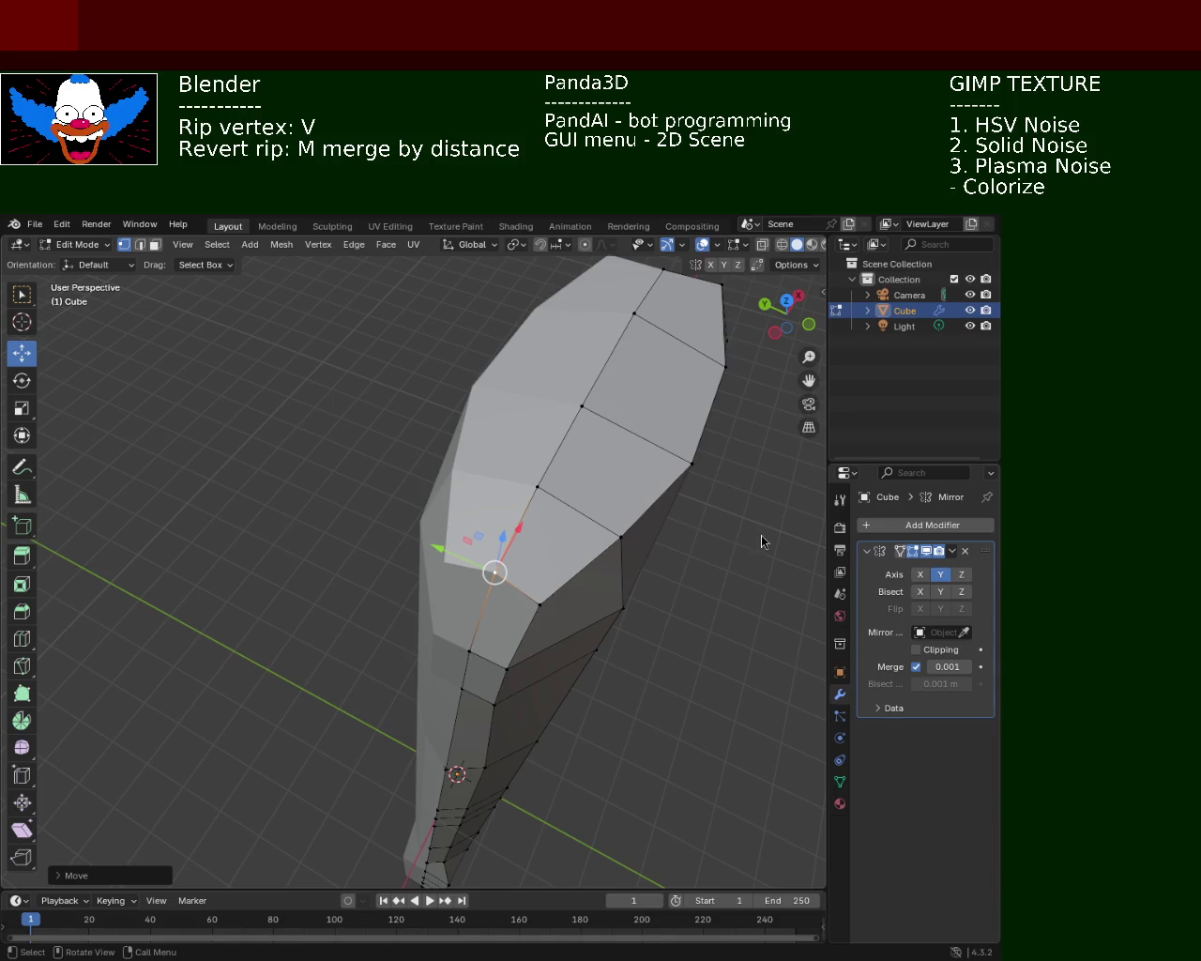
- Shift the vertex along X, then lower the top ridge vertex along Z toward the blade
{"action": "left_click_drag", "start_coordinate": [518, 533], "coordinate": [589, 570]}
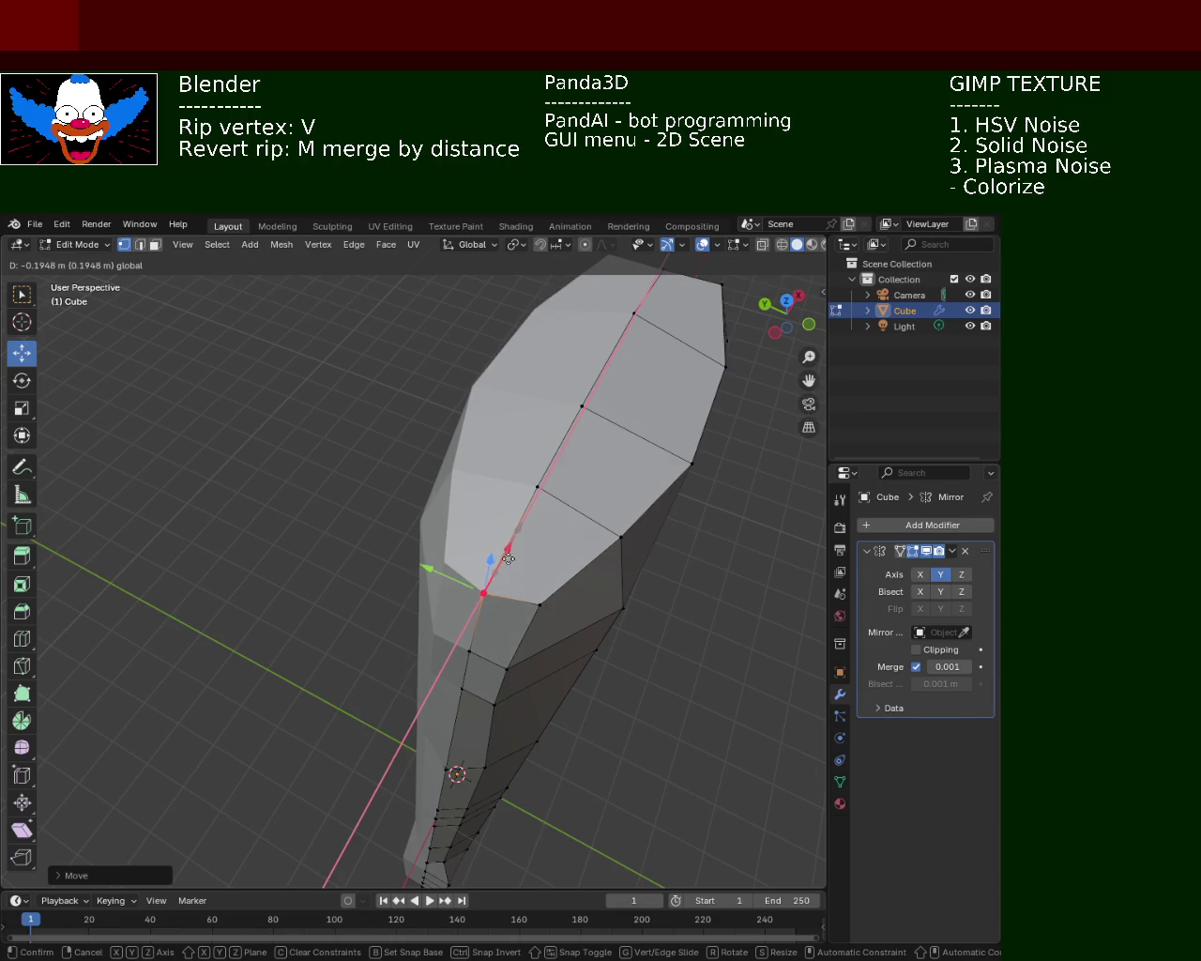
{"action": "scroll", "coordinate": [562, 482], "scroll_direction": "down", "scroll_amount": 2}
{"action": "mouse_move", "coordinate": [563, 483]}
{"action": "middle_mouse_down"}
{"action": "mouse_move", "coordinate": [421, 496]}
{"action": "mouse_move", "coordinate": [451, 484]}
{"action": "middle_mouse_up"}
{"action": "left_click_drag", "start_coordinate": [431, 437], "coordinate": [433, 415]}
{"action": "middle_click_drag", "start_coordinate": [429, 467], "coordinate": [295, 463]}
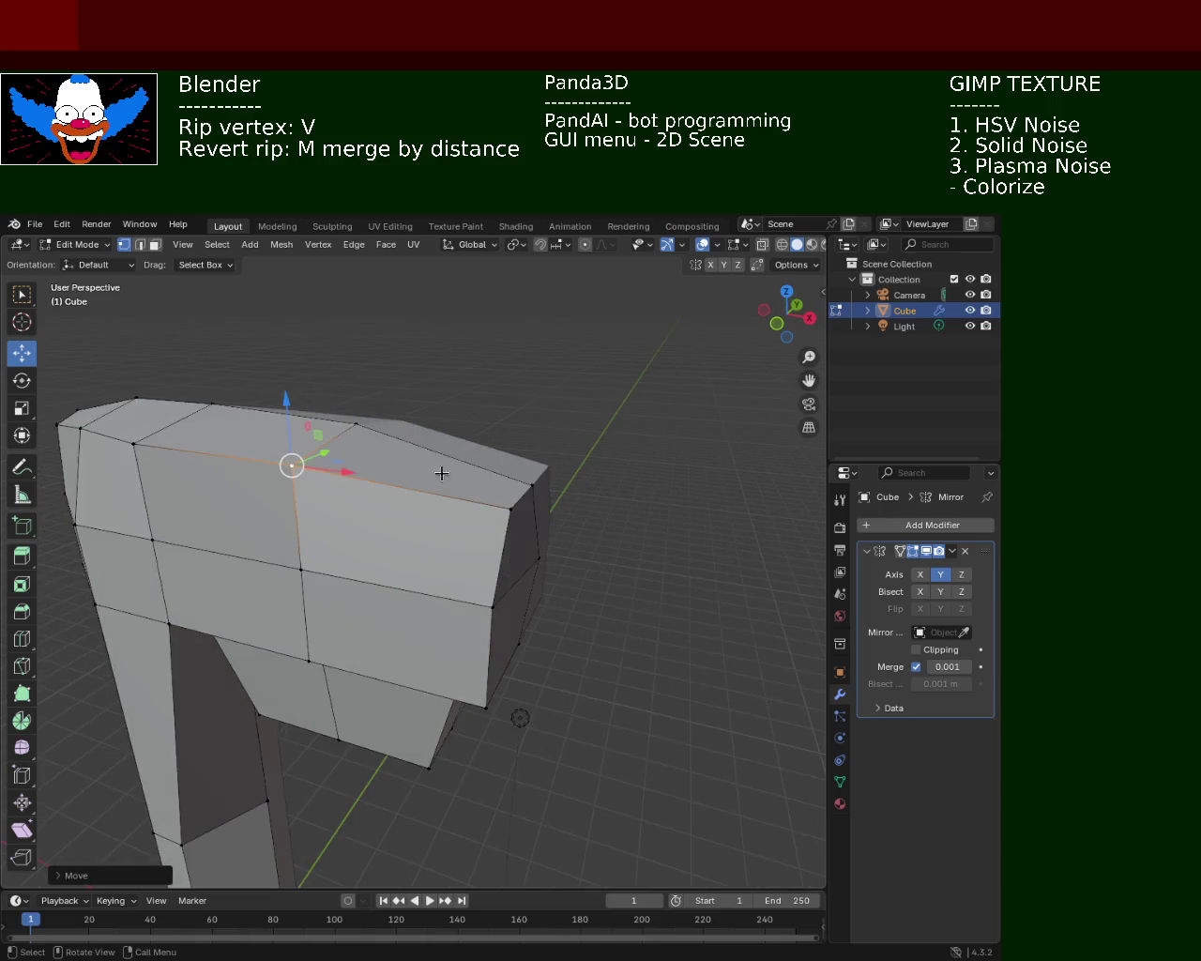
{"action": "left_click_drag", "start_coordinate": [516, 504], "coordinate": [518, 499]}
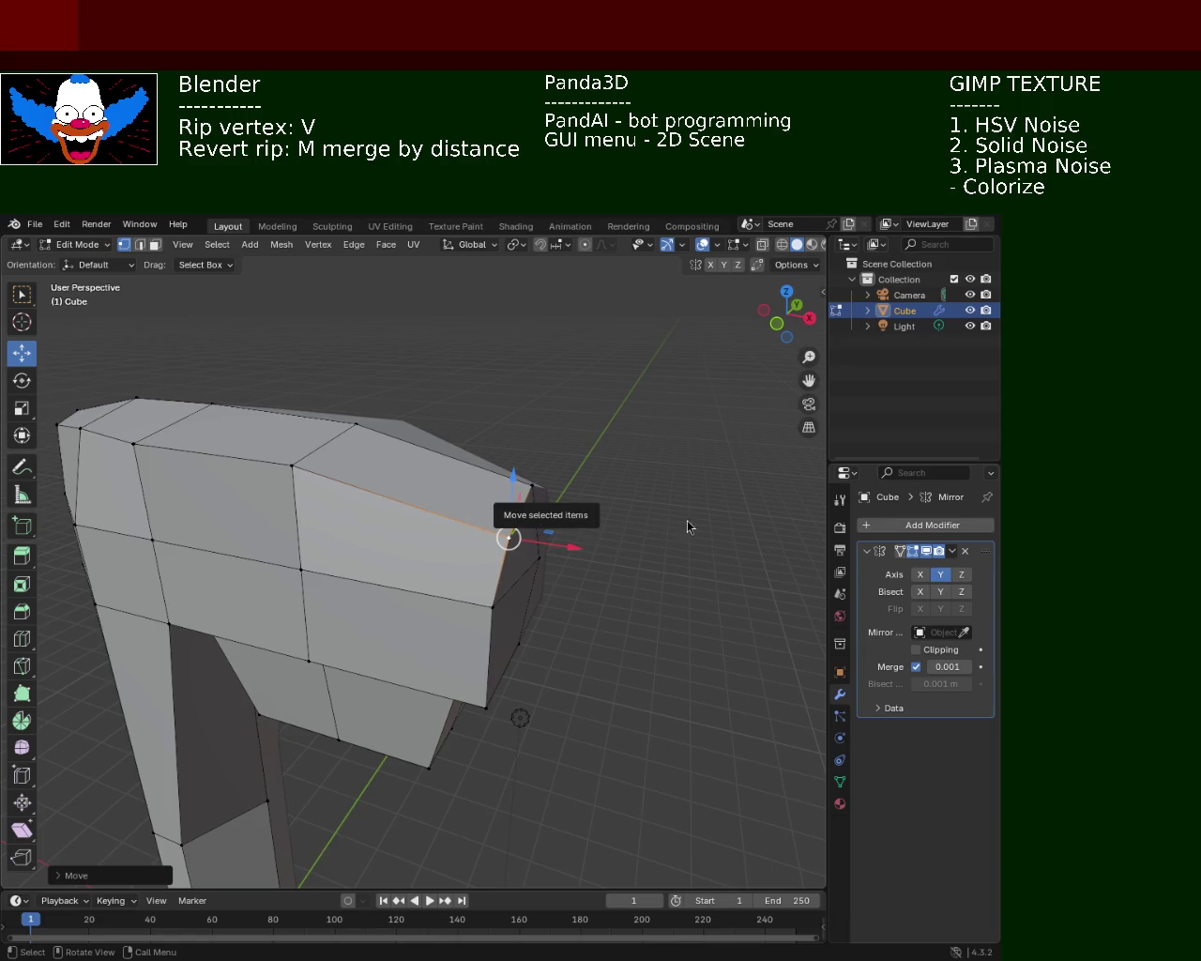
- Raise two selected axe-head vertices along Z
{"action": "middle_click_drag", "start_coordinate": [545, 591], "coordinate": [433, 528]}
{"action": "left_click", "coordinate": [434, 493]}
{"action": "left_click", "coordinate": [362, 465], "text": "shift"}
{"action": "key", "text": "g"}
{"action": "key", "text": "z"}
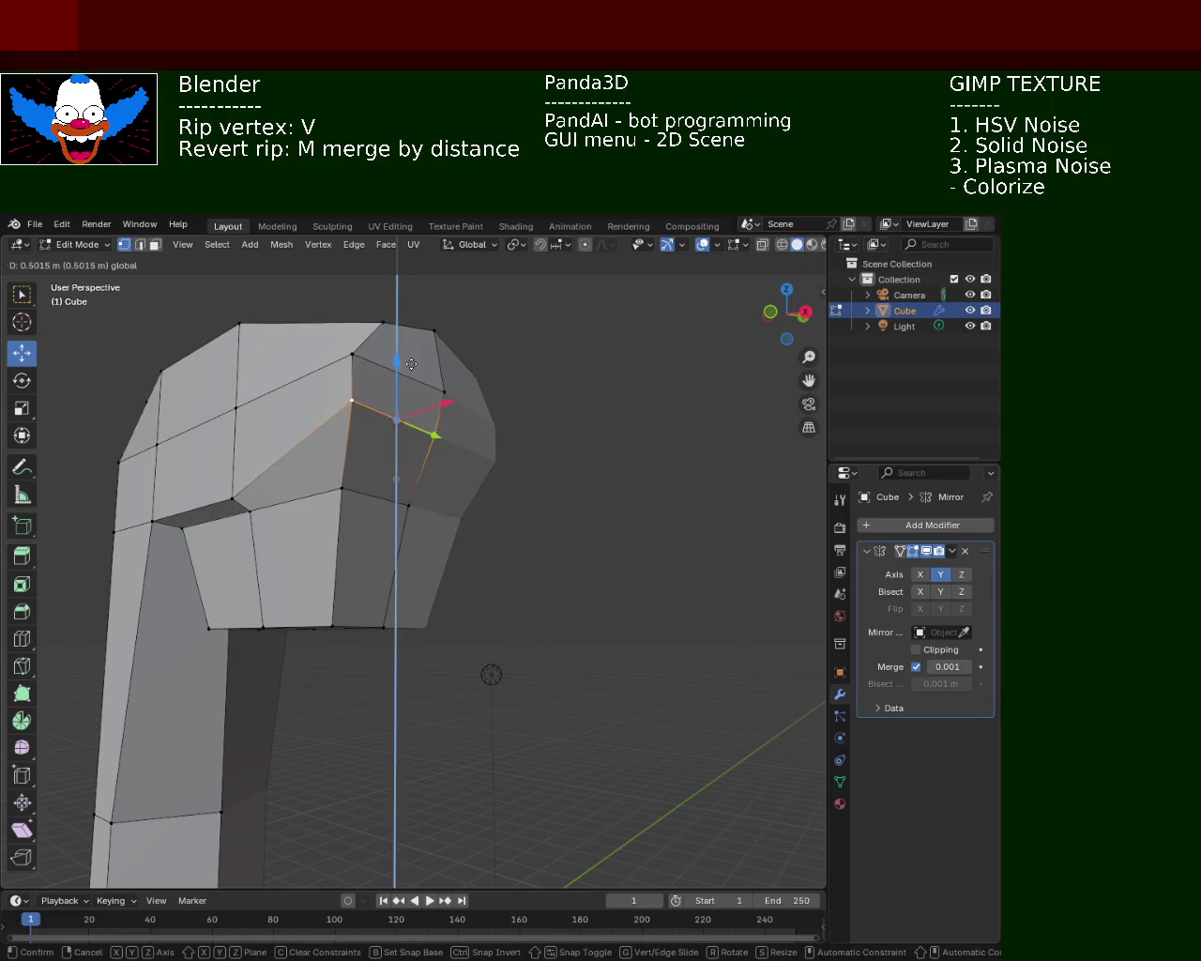
{"action": "left_click", "coordinate": [411, 364]}
- Raise the blade's lower front and lower back corner vertices along Z
{"action": "middle_click_drag", "start_coordinate": [411, 364], "coordinate": [487, 558]}
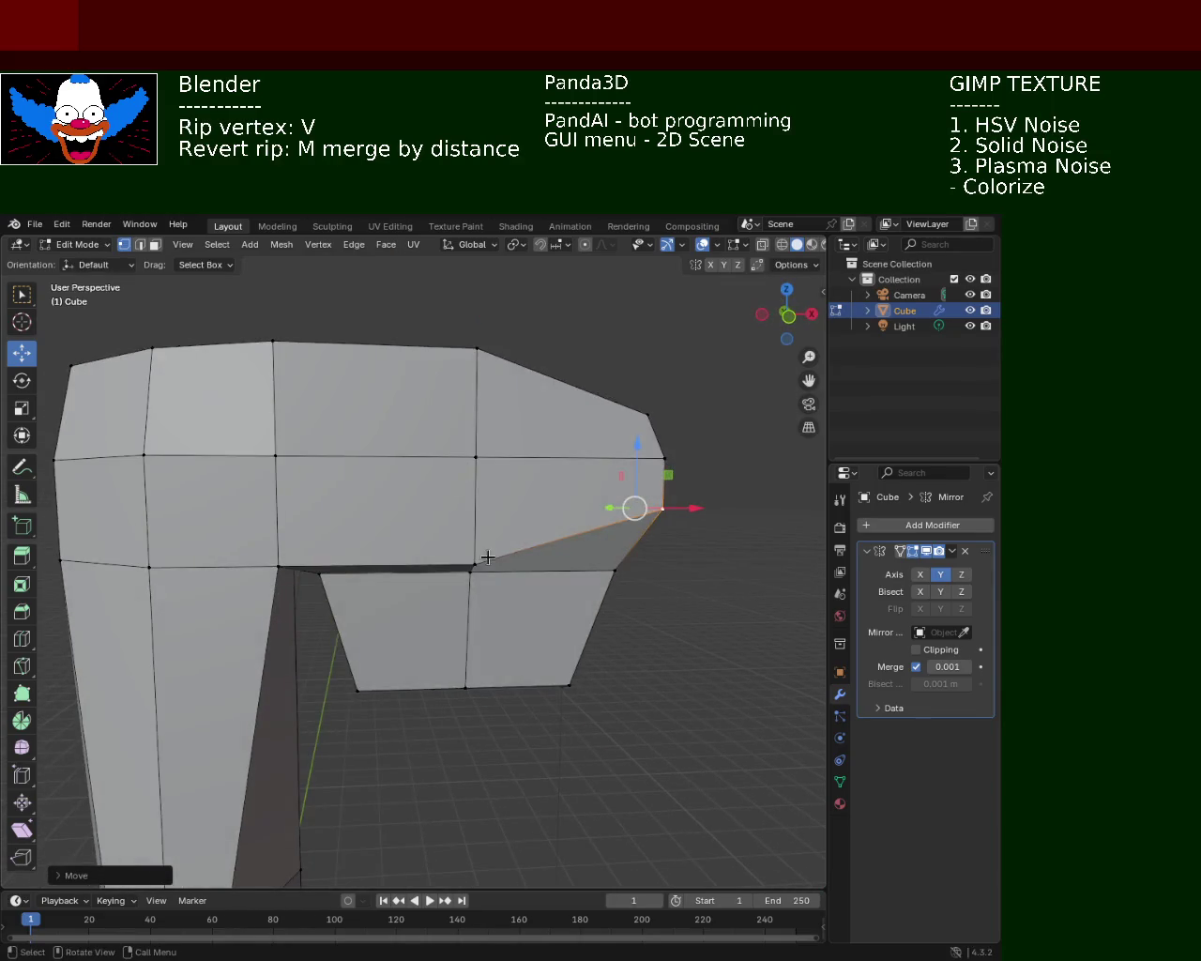
{"action": "left_click", "coordinate": [475, 566]}
{"action": "key", "text": "g"}
{"action": "key", "text": "z"}
{"action": "left_click", "coordinate": [316, 537]}
{"action": "left_click", "coordinate": [279, 565]}
{"action": "key", "text": "g"}
{"action": "key", "text": "z"}
{"action": "left_click", "coordinate": [388, 501]}
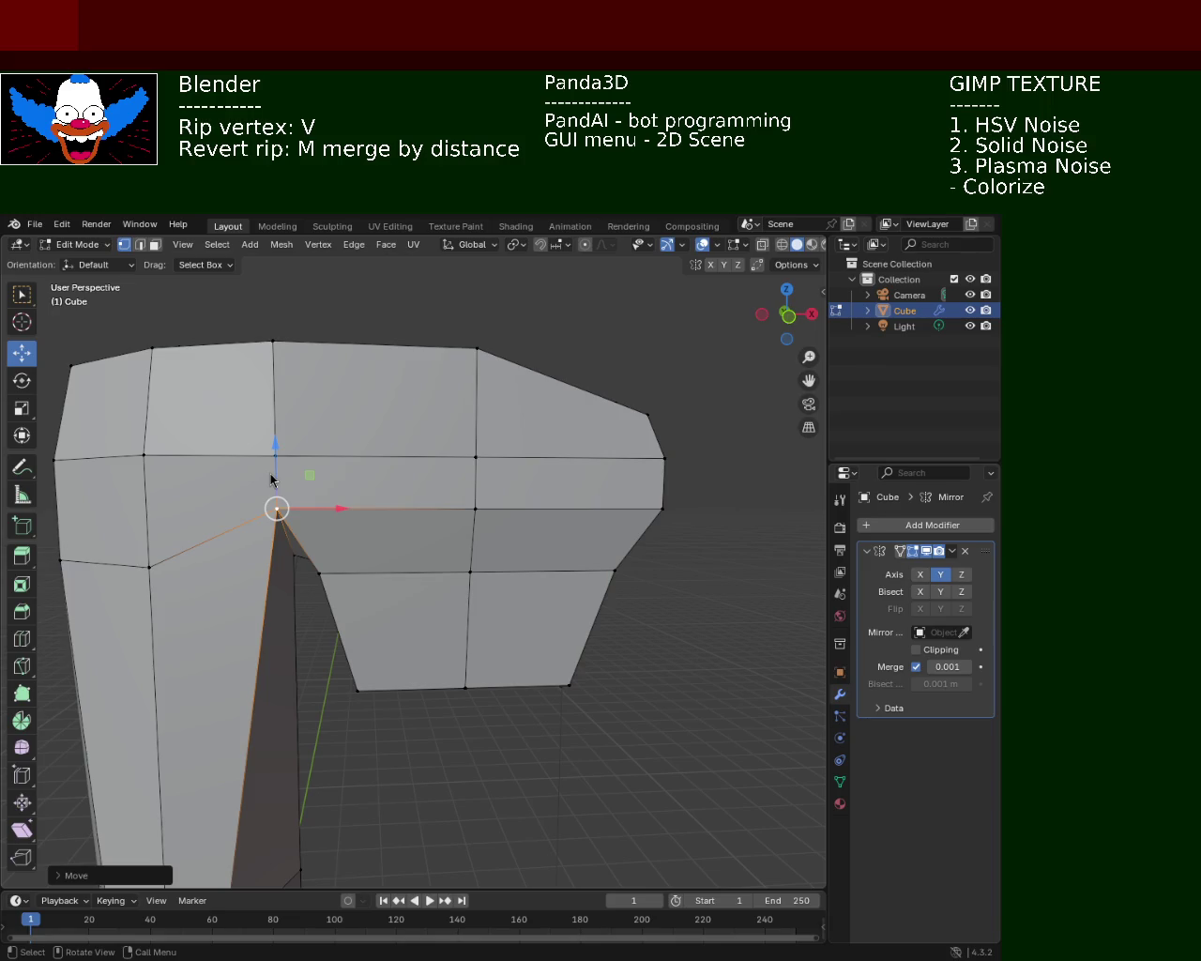
- Reset the handle junction vertex's height along Z, then lower the neighbouring vertex vertically
{"action": "mouse_move", "coordinate": [497, 553]}
{"action": "middle_mouse_down"}
{"action": "mouse_move", "coordinate": [156, 569]}
{"action": "mouse_move", "coordinate": [363, 541]}
{"action": "middle_mouse_up"}
{"action": "scroll", "coordinate": [375, 536], "scroll_direction": "up", "scroll_amount": 2}
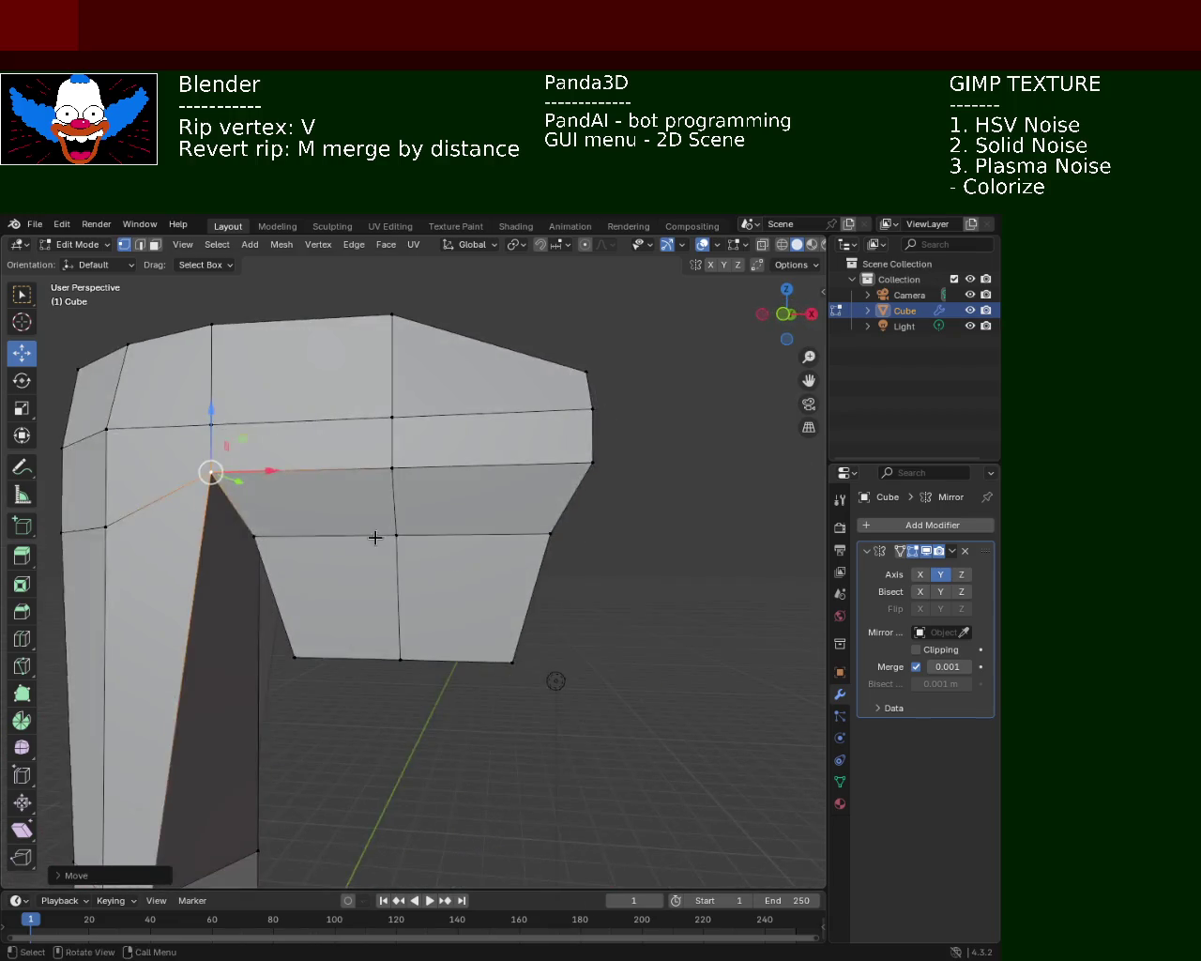
{"action": "scroll", "coordinate": [414, 524], "scroll_direction": "up", "scroll_amount": 2}
{"action": "key", "text": "g"}
{"action": "key", "text": "z"}
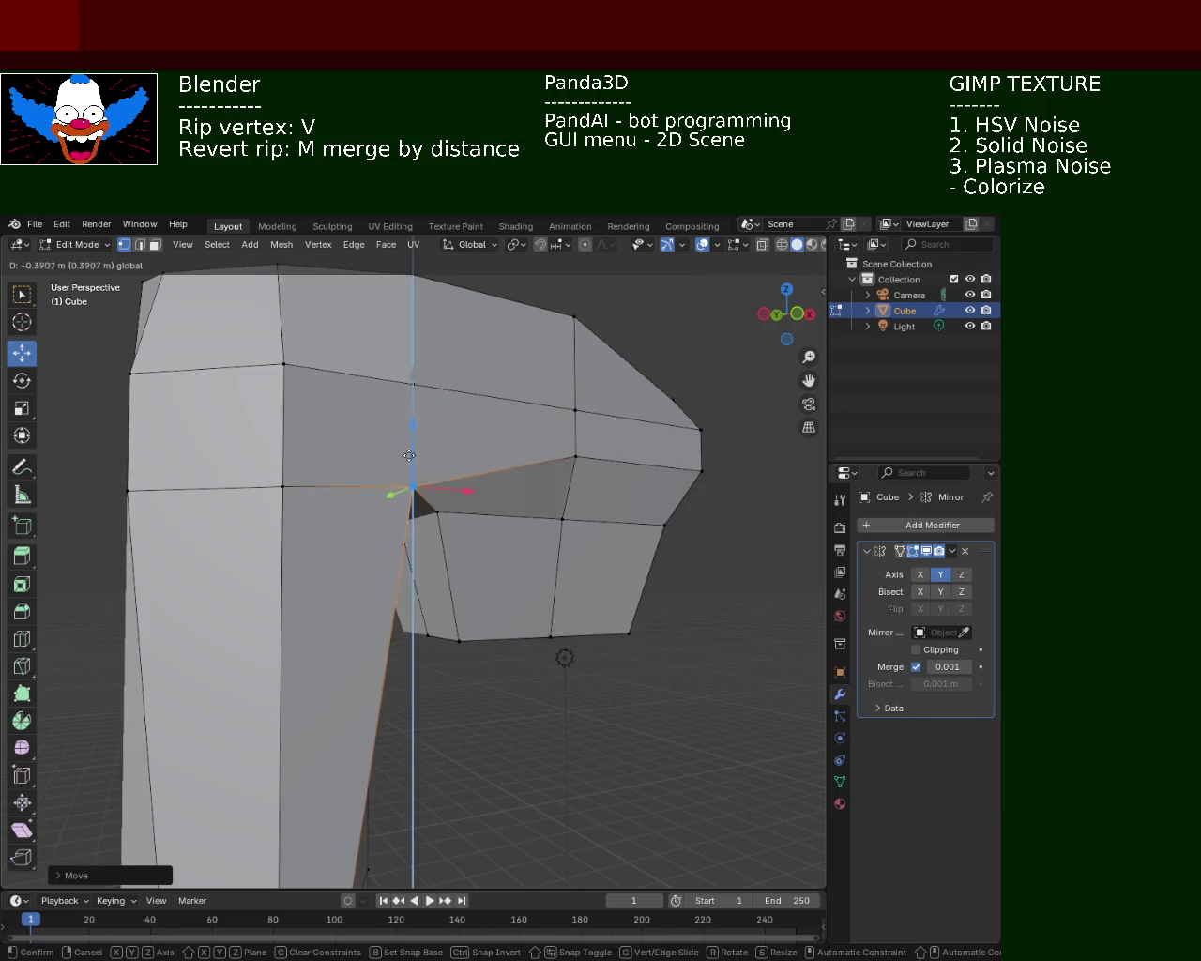
{"action": "left_click", "coordinate": [410, 504]}
{"action": "mouse_move", "coordinate": [411, 504]}
{"action": "middle_mouse_down"}
{"action": "mouse_move", "coordinate": [472, 507]}
{"action": "mouse_move", "coordinate": [438, 441]}
{"action": "middle_mouse_up"}
{"action": "key", "text": "g"}
{"action": "key", "text": "z"}
{"action": "left_click", "coordinate": [458, 476]}
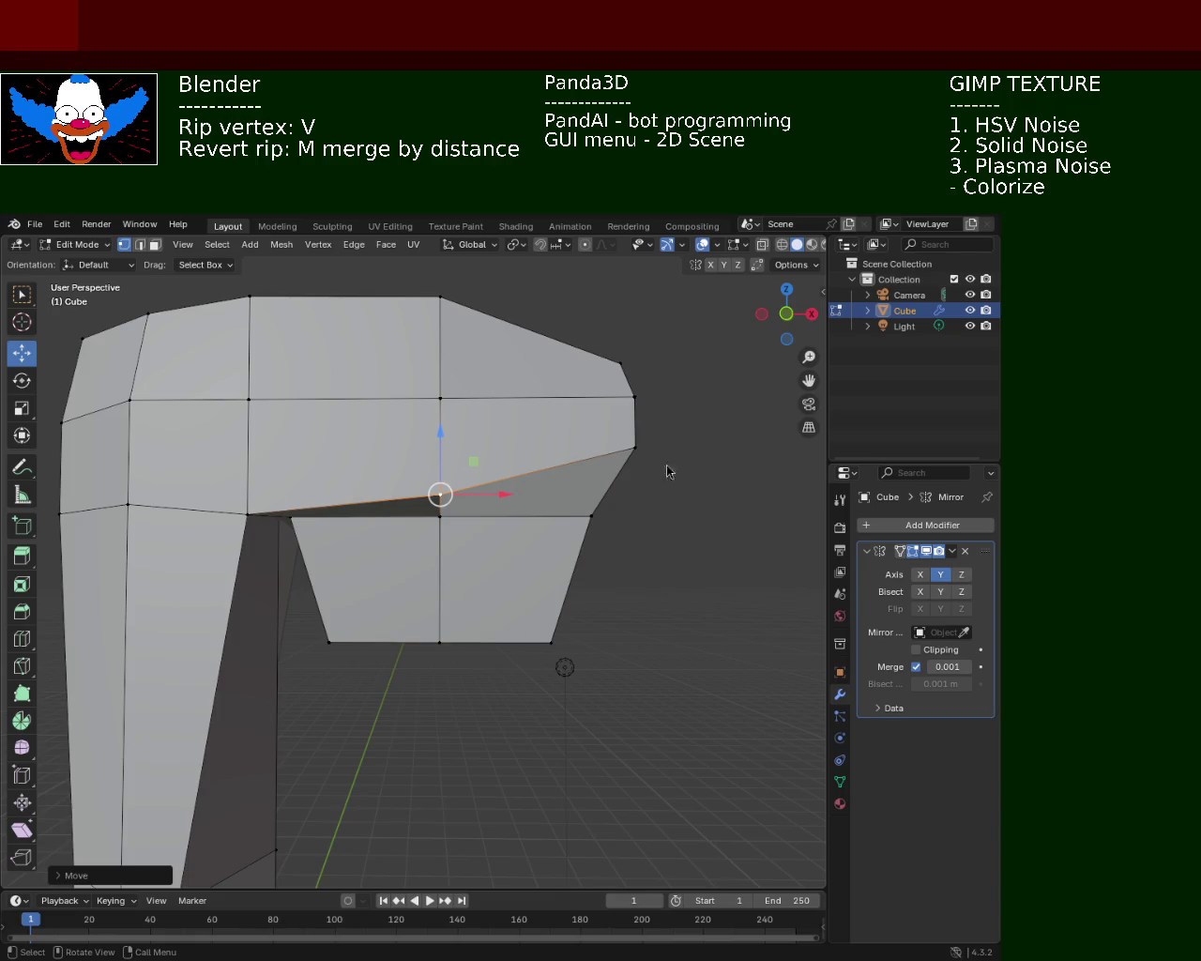
- Reposition the blade tip vertex and raise a vertex under the head along Z
{"action": "key", "text": "g"}
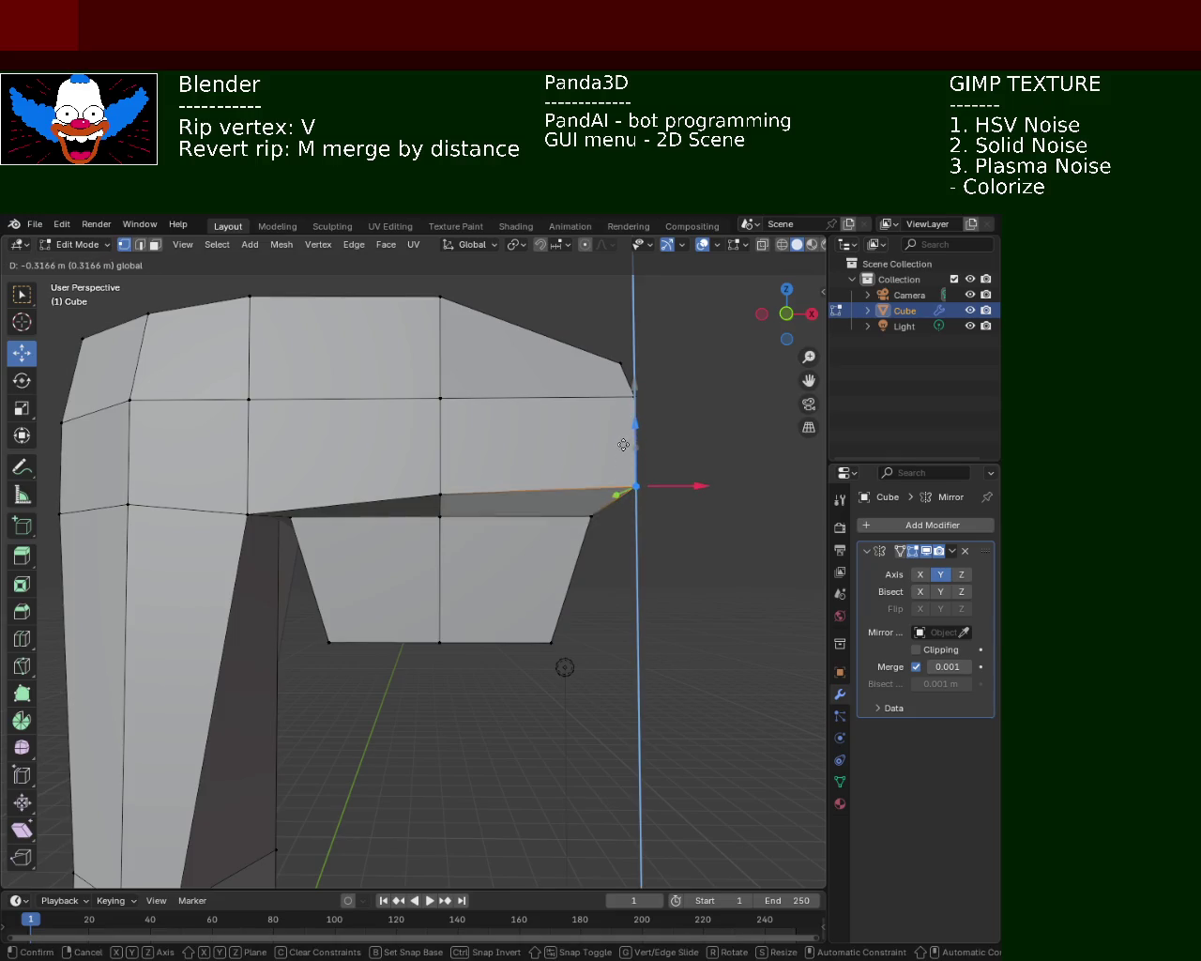
{"action": "left_click", "coordinate": [622, 445]}
{"action": "left_click", "coordinate": [249, 514]}
{"action": "key", "text": "g"}
{"action": "key", "text": "z"}
{"action": "left_click", "coordinate": [250, 488]}
- Move the junction corner vertex along X and down Z, then drag the ripped vertex along X and up Z
{"action": "left_click", "coordinate": [290, 517]}
{"action": "key", "text": "g"}
{"action": "key", "text": "x"}
{"action": "left_click", "coordinate": [298, 516]}
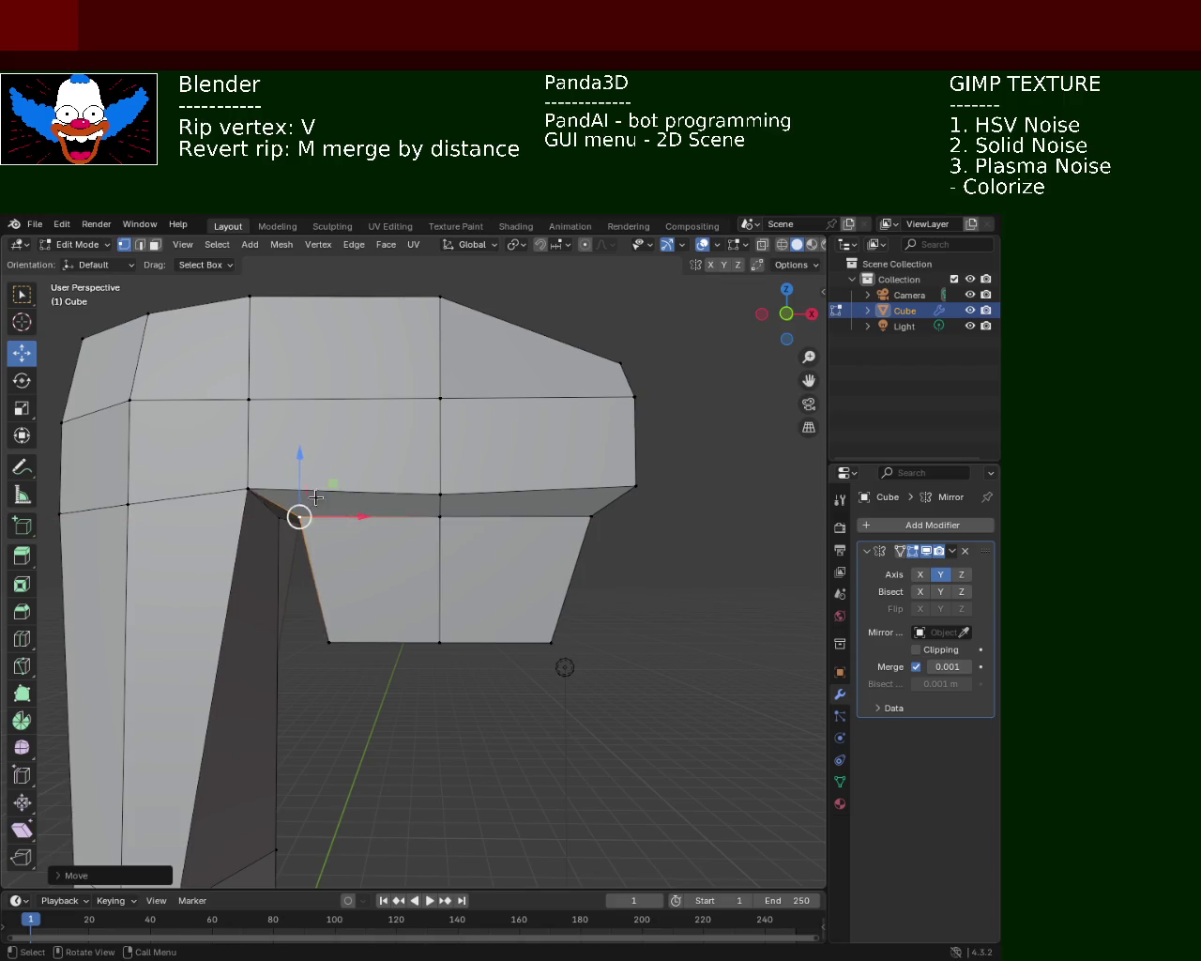
{"action": "key", "text": "g"}
{"action": "key", "text": "z"}
{"action": "left_click", "coordinate": [320, 554]}
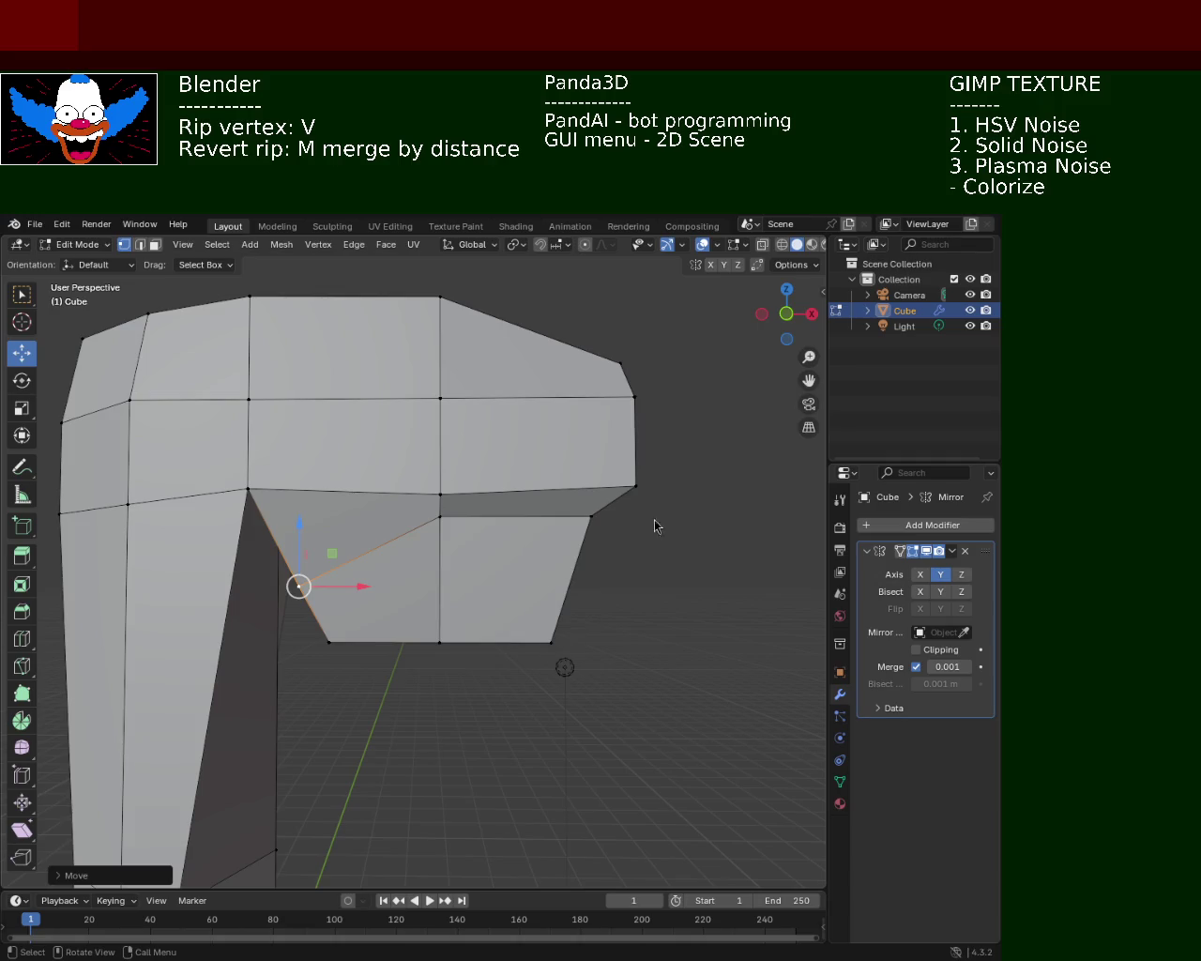
{"action": "mouse_move", "coordinate": [361, 585]}
{"action": "left_mouse_down"}
{"action": "mouse_move", "coordinate": [378, 582]}
{"action": "mouse_move", "coordinate": [353, 563]}
{"action": "left_mouse_up"}
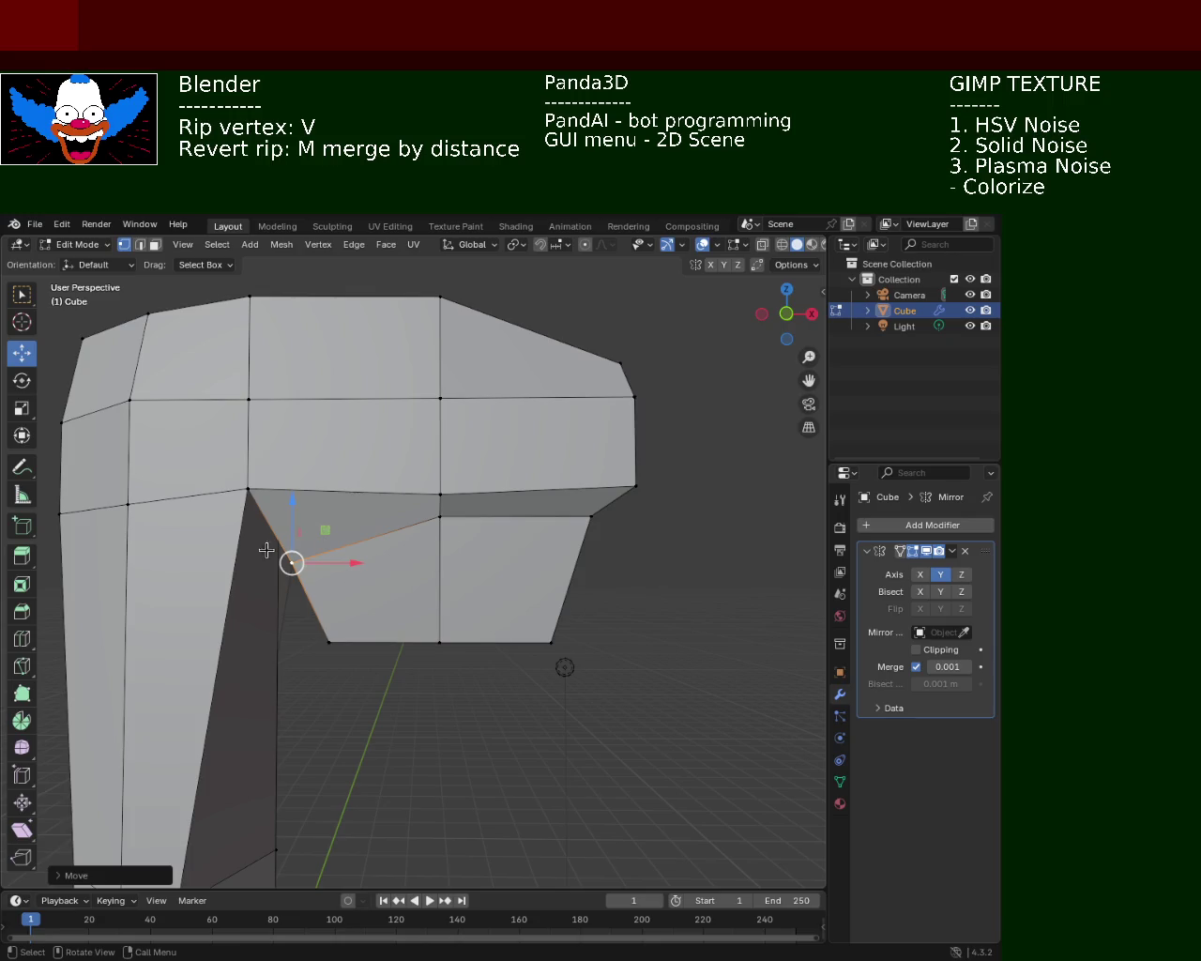
{"action": "left_click_drag", "start_coordinate": [295, 514], "coordinate": [295, 479]}
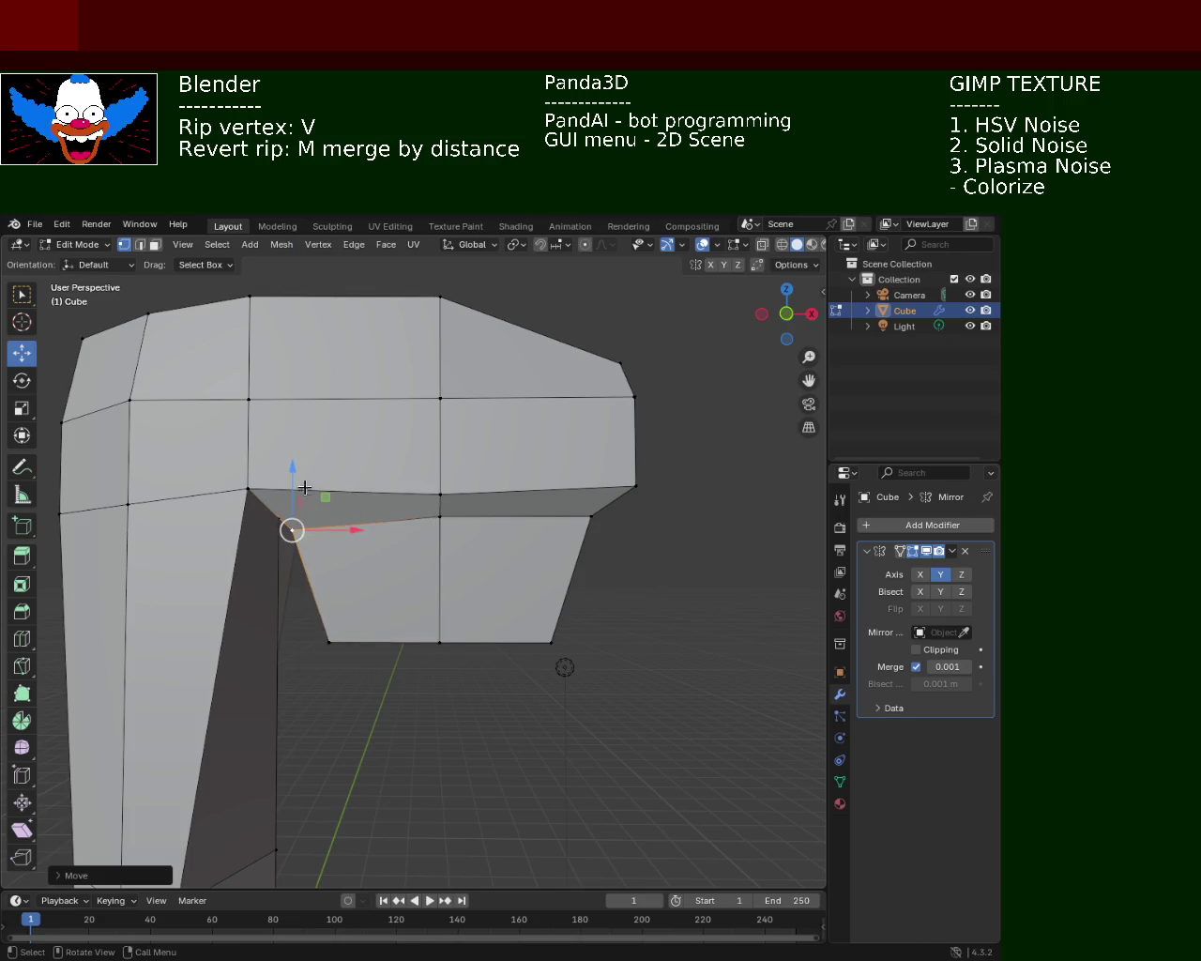
- Subdivide the edge between two vertices at the handle junction
{"action": "scroll", "coordinate": [377, 542], "scroll_direction": "down", "scroll_amount": 5}
{"action": "middle_click_drag", "start_coordinate": [377, 540], "coordinate": [384, 475]}
{"action": "scroll", "coordinate": [384, 475], "scroll_direction": "up", "scroll_amount": 2}
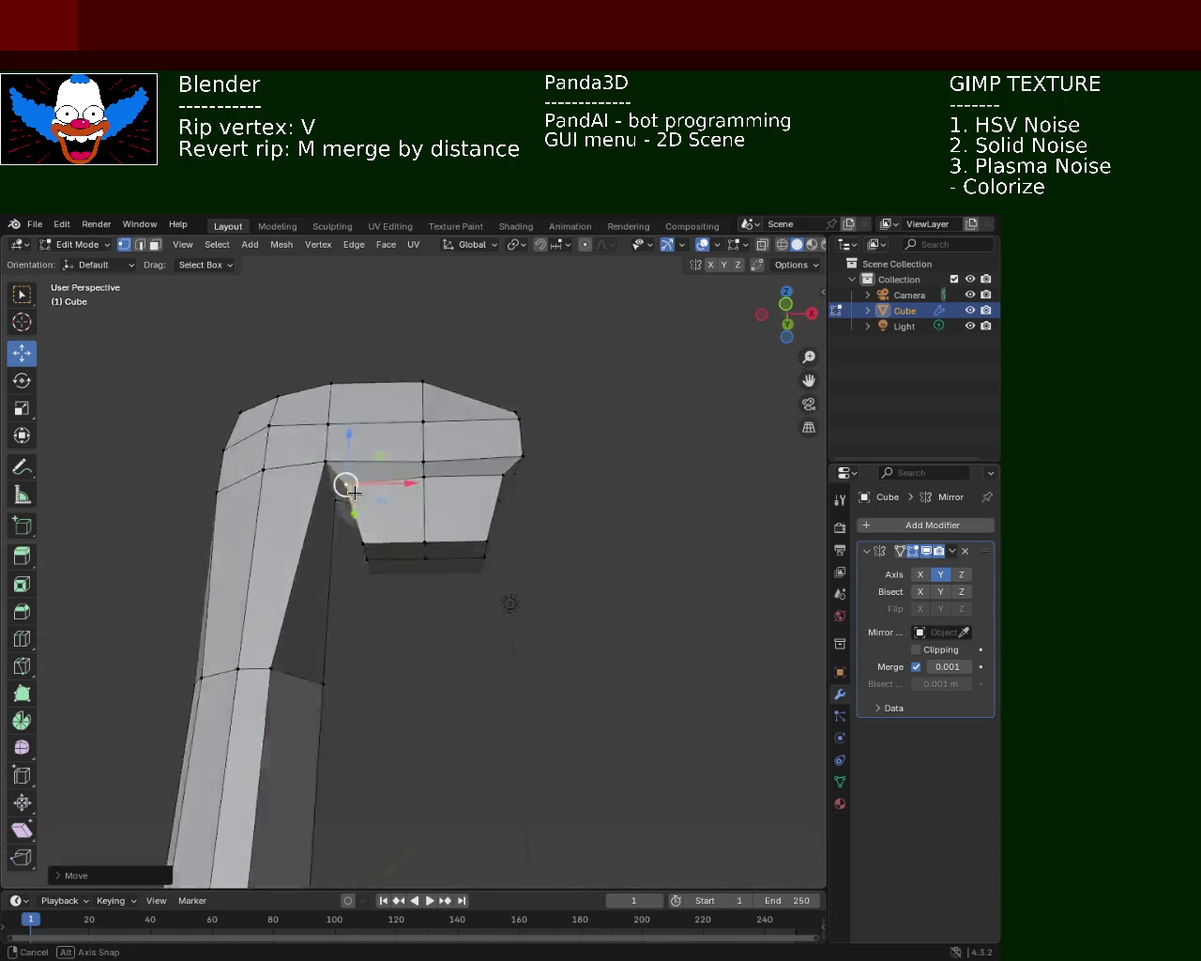
{"action": "left_click", "coordinate": [386, 469]}
{"action": "left_click", "coordinate": [324, 459], "text": "shift"}
{"action": "key", "text": "ctrl+e"}
{"action": "left_click", "coordinate": [281, 475]}
{"action": "left_click", "coordinate": [353, 676], "text": "shift"}
{"action": "left_click", "coordinate": [354, 676]}
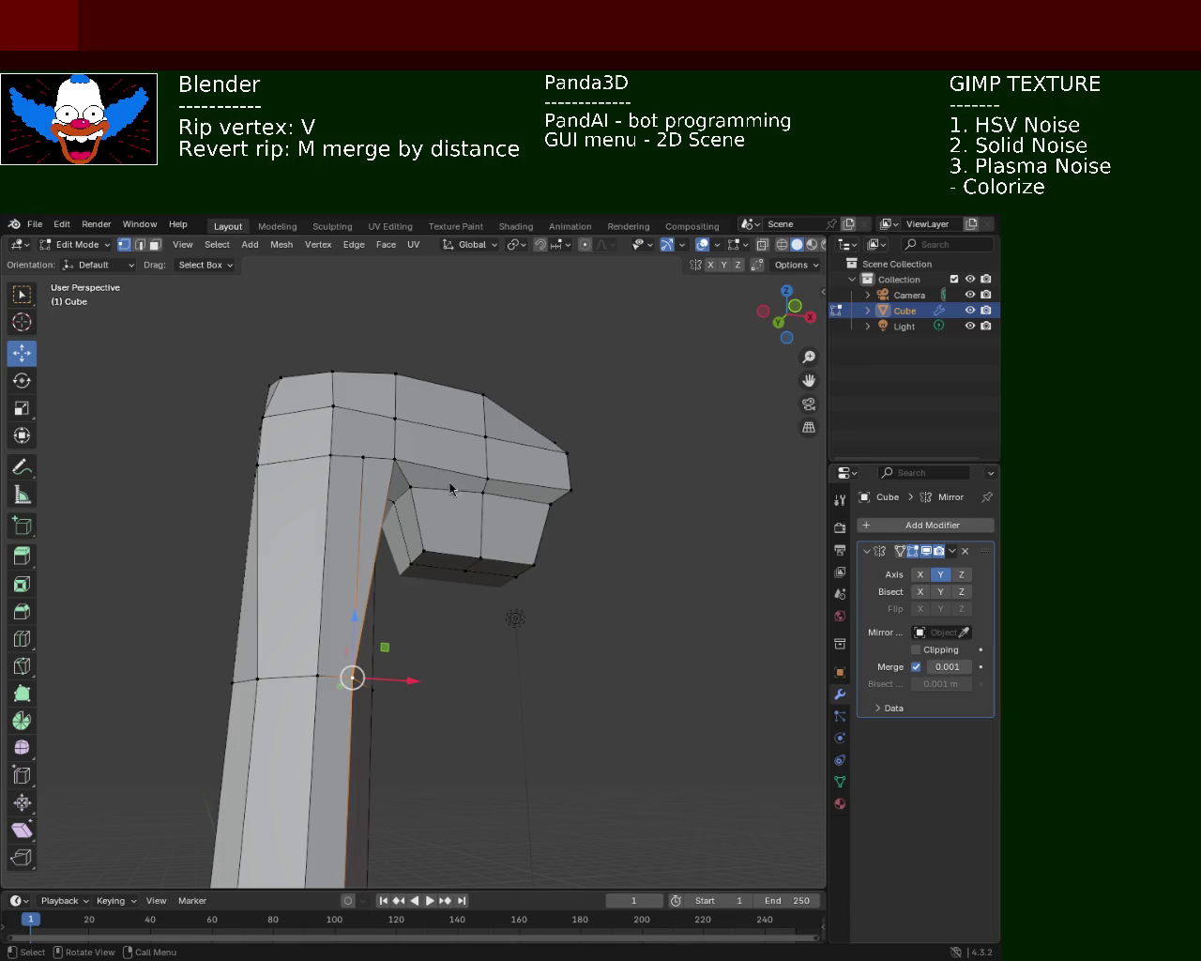
- Subdivide the inner corner edge where the handle meets the axe head
{"action": "scroll", "coordinate": [395, 453], "scroll_direction": "up", "scroll_amount": 5}
{"action": "mouse_move", "coordinate": [395, 453]}
{"action": "middle_mouse_down"}
{"action": "mouse_move", "coordinate": [375, 461]}
{"action": "mouse_move", "coordinate": [395, 450]}
{"action": "middle_mouse_up"}
{"action": "left_click", "coordinate": [349, 440]}
{"action": "left_click", "coordinate": [274, 444], "text": "shift"}
{"action": "left_click", "coordinate": [300, 695]}
{"action": "left_click", "coordinate": [348, 437]}
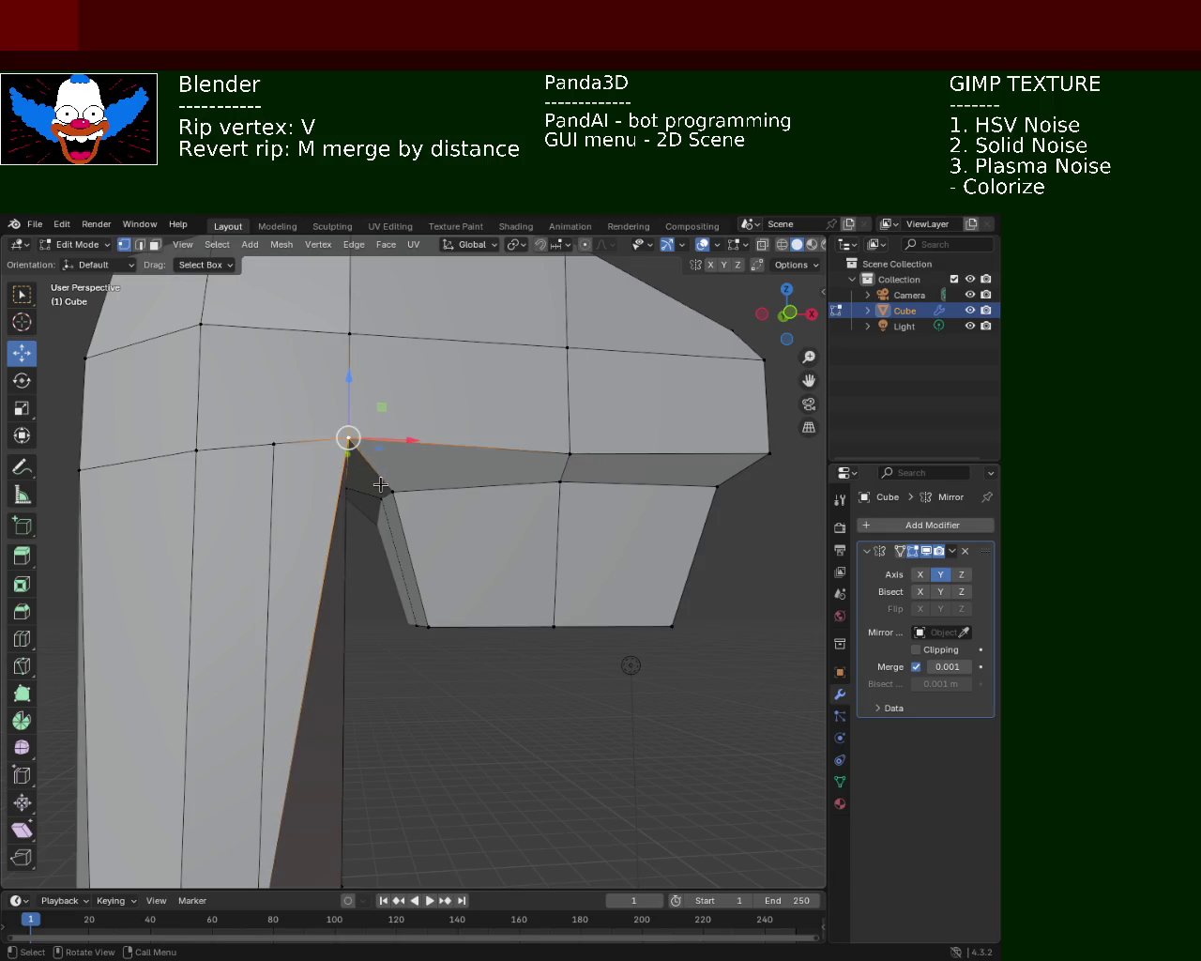
{"action": "middle_click_drag", "start_coordinate": [348, 437], "coordinate": [469, 402]}
{"action": "left_click", "coordinate": [435, 805], "text": "shift"}
{"action": "key", "text": "ctrl+e"}
{"action": "left_click", "coordinate": [472, 623]}
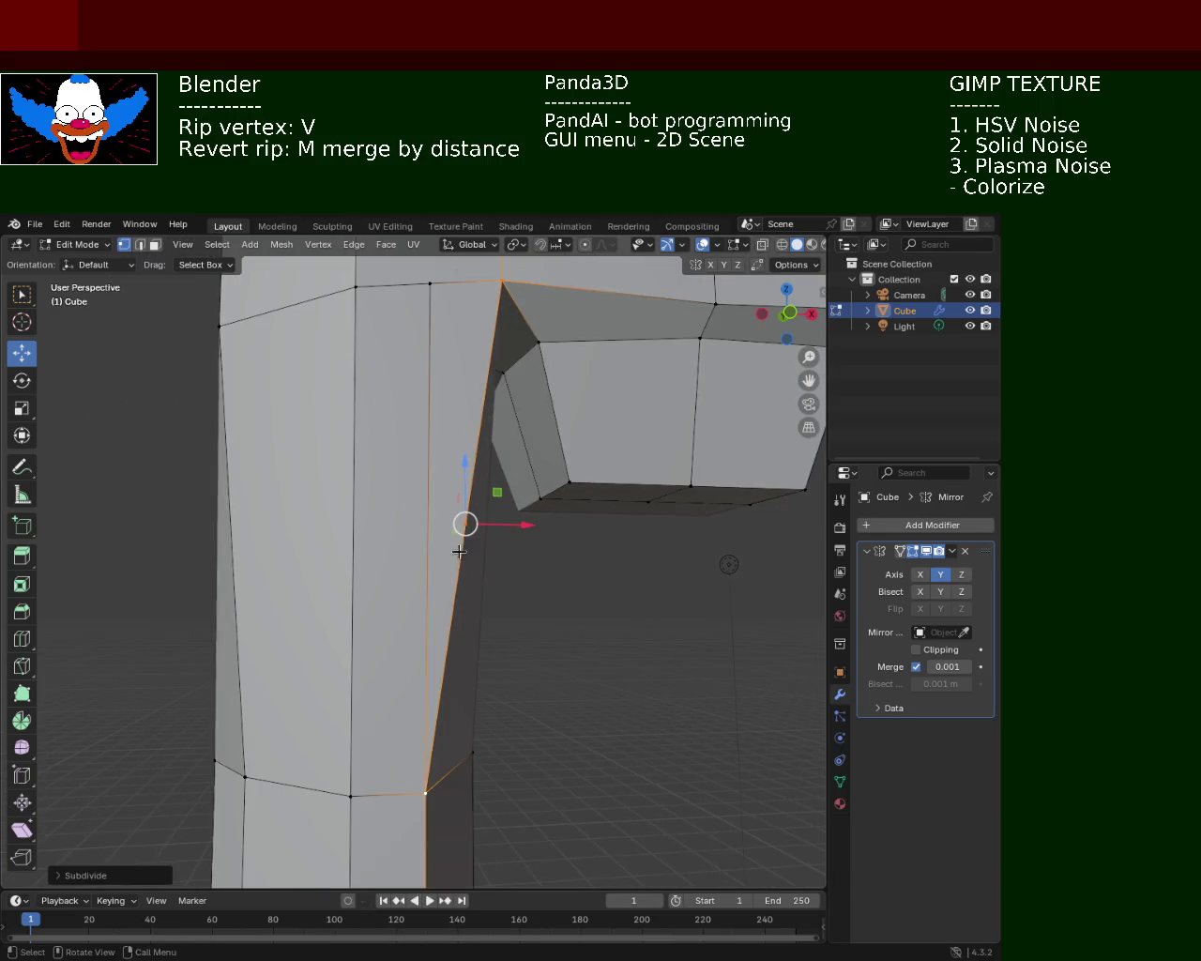
- Try ripping the new corner vertex apart with V, then undo to restore the edge
{"action": "key", "text": "v"}
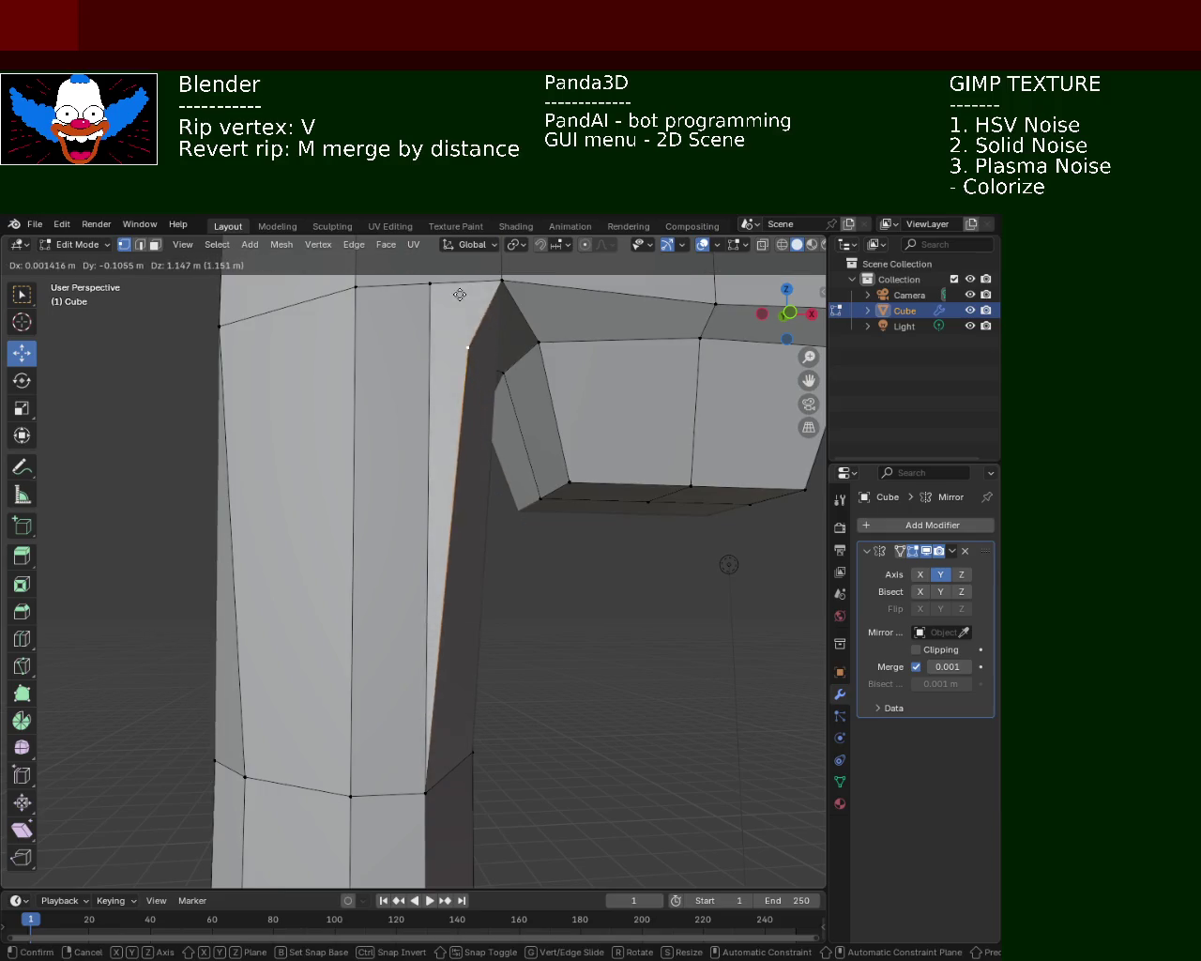
{"action": "right_click", "coordinate": [464, 315]}
{"action": "left_click", "coordinate": [430, 283], "text": "shift"}
{"action": "key", "text": "v"}
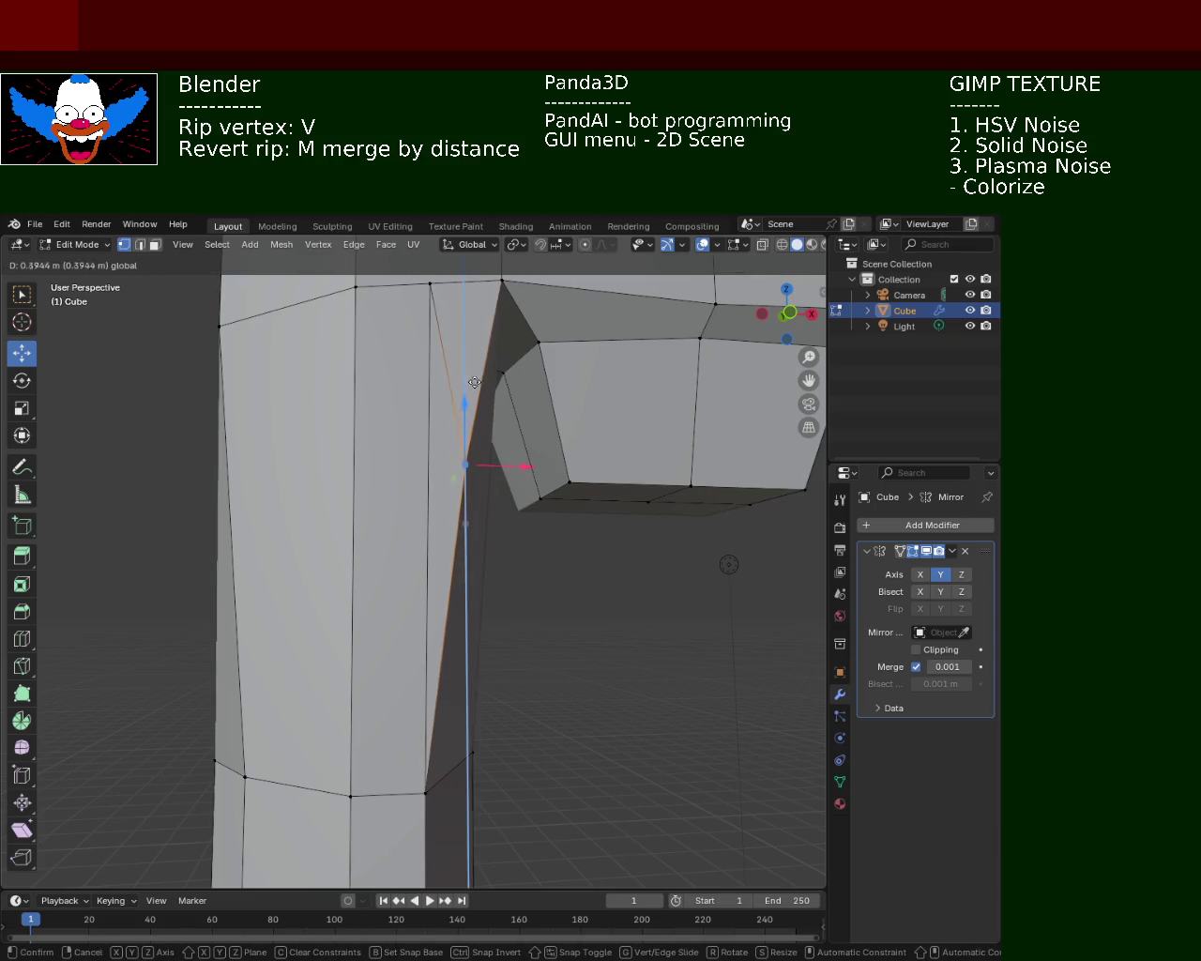
{"action": "left_click", "coordinate": [498, 312]}
{"action": "key", "text": "ctrl+z"}
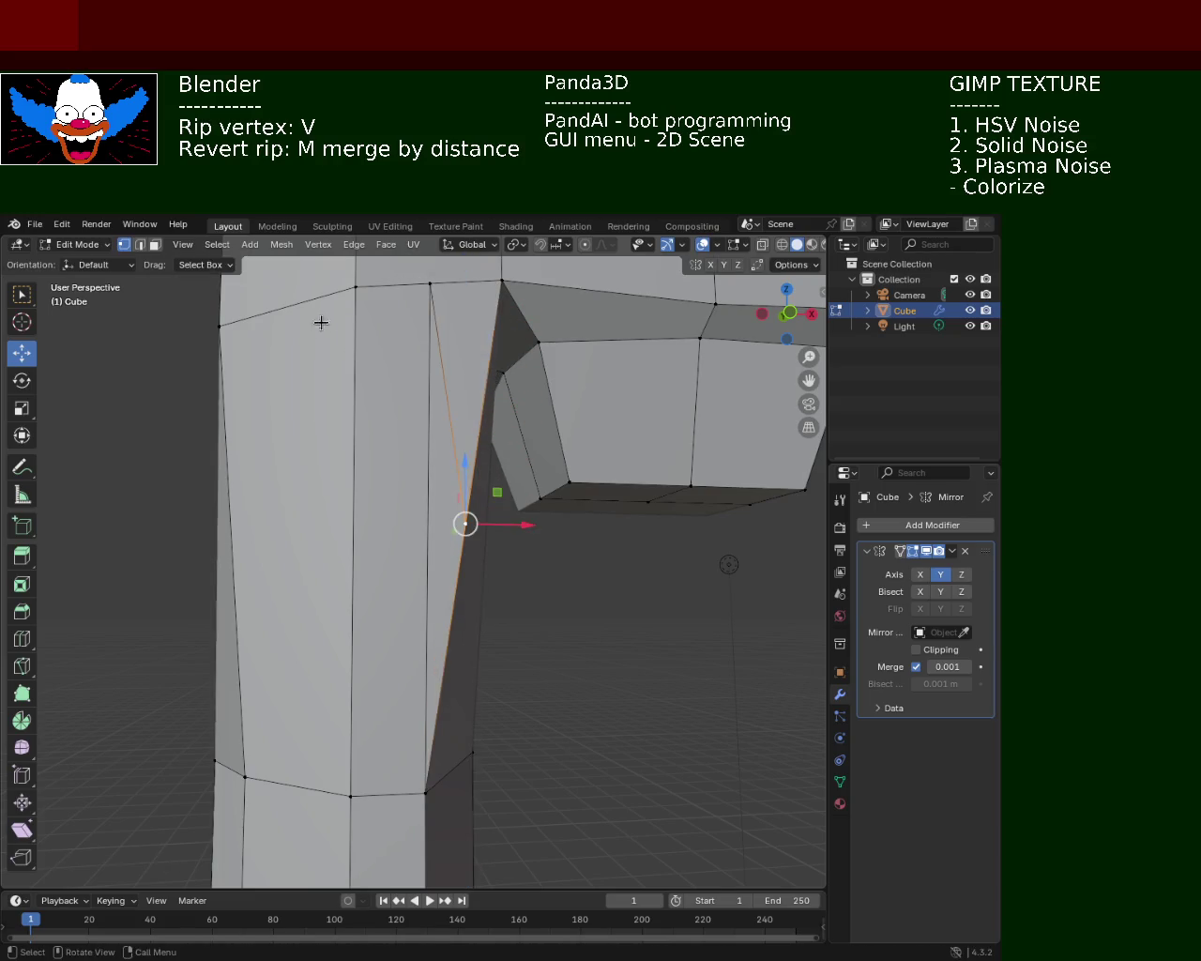
{"action": "key", "text": "ctrl+z"}
{"action": "key", "text": "ctrl+z"}
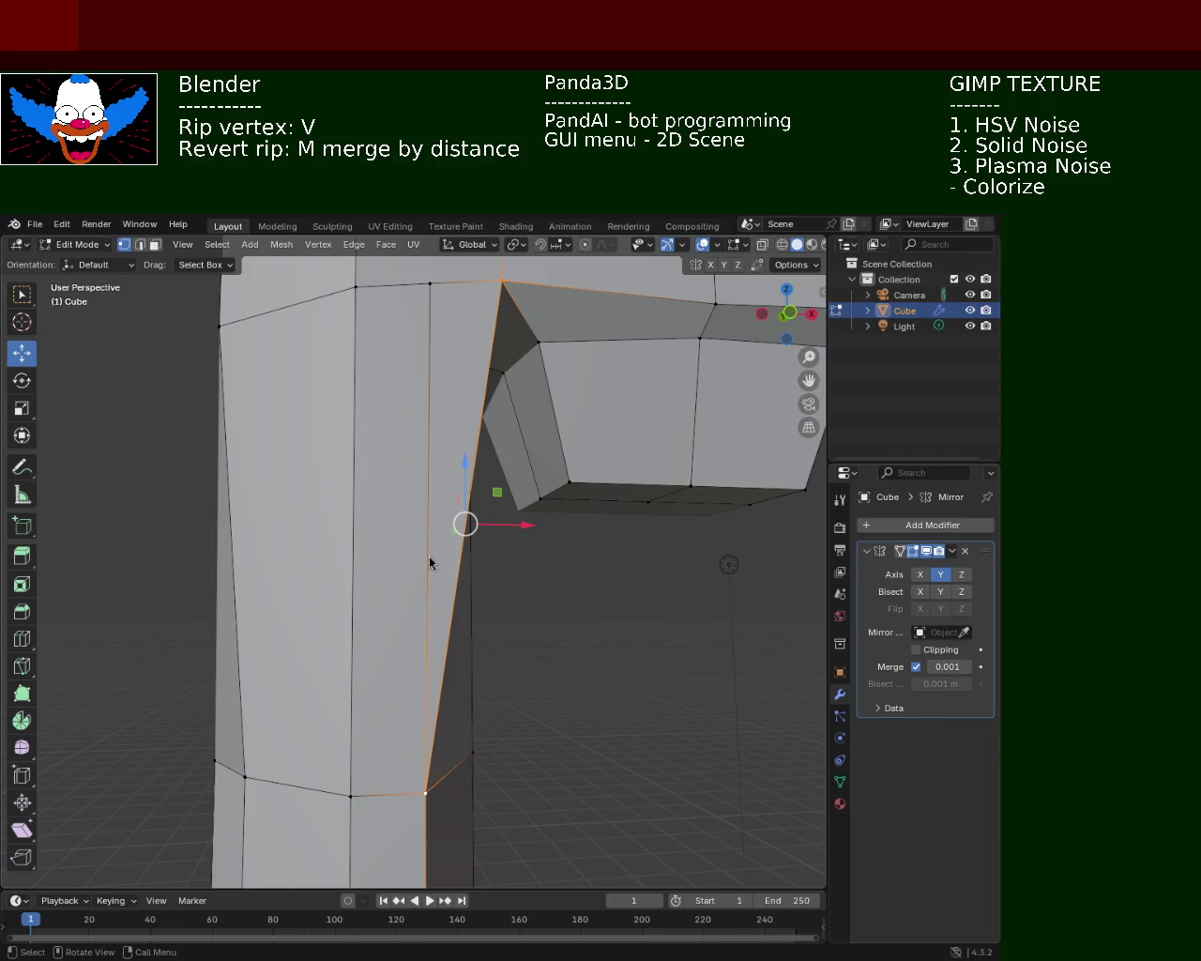
{"action": "mouse_move", "coordinate": [429, 499]}
{"action": "middle_mouse_down"}
{"action": "mouse_move", "coordinate": [541, 558]}
{"action": "mouse_move", "coordinate": [529, 567]}
{"action": "mouse_move", "coordinate": [384, 491]}
{"action": "mouse_move", "coordinate": [378, 459]}
{"action": "mouse_move", "coordinate": [491, 437]}
{"action": "mouse_move", "coordinate": [430, 397]}
{"action": "mouse_move", "coordinate": [430, 410]}
{"action": "middle_mouse_up"}
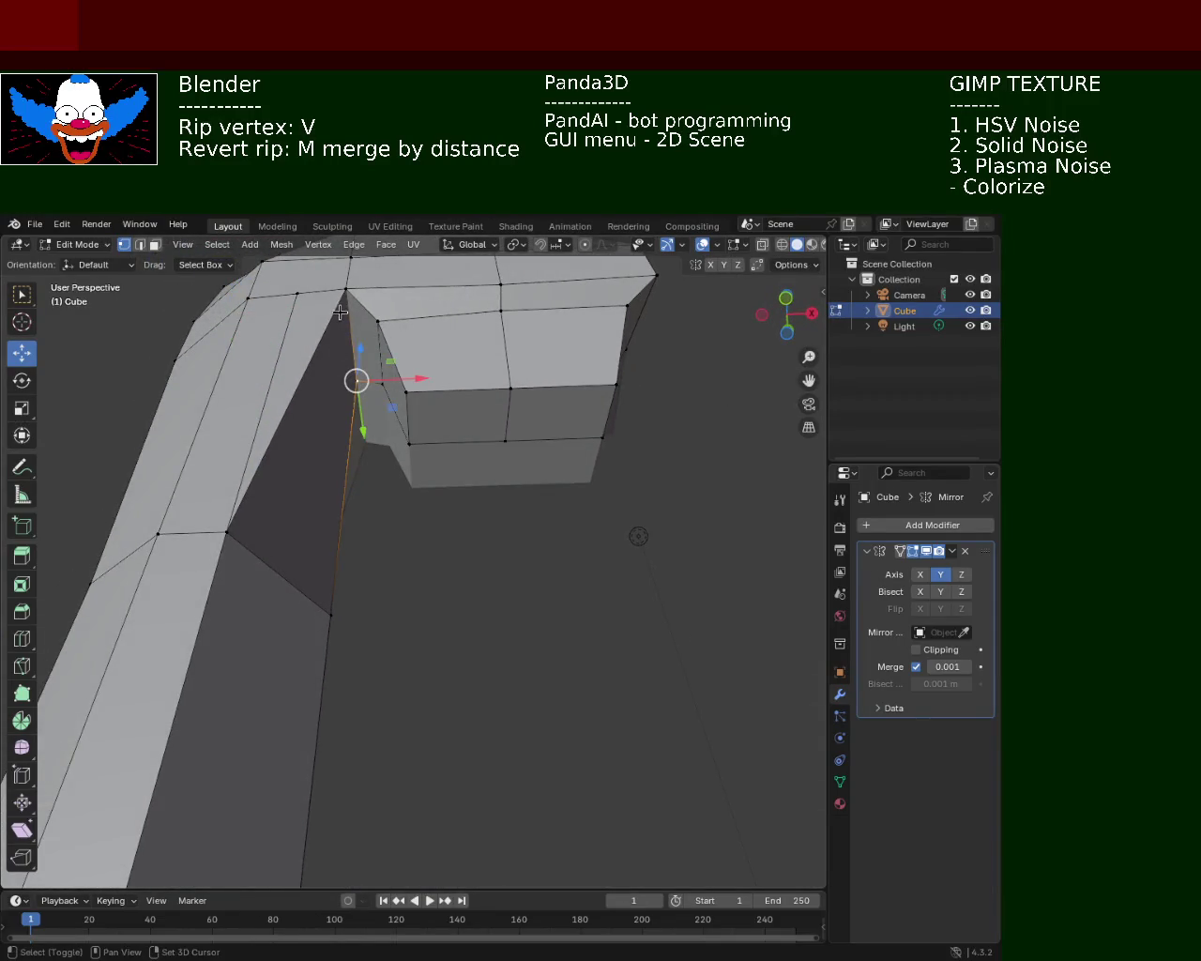
- Dissolve the extra inner-corner edge in edge select mode, then return to vertex select
{"action": "key", "text": "2"}
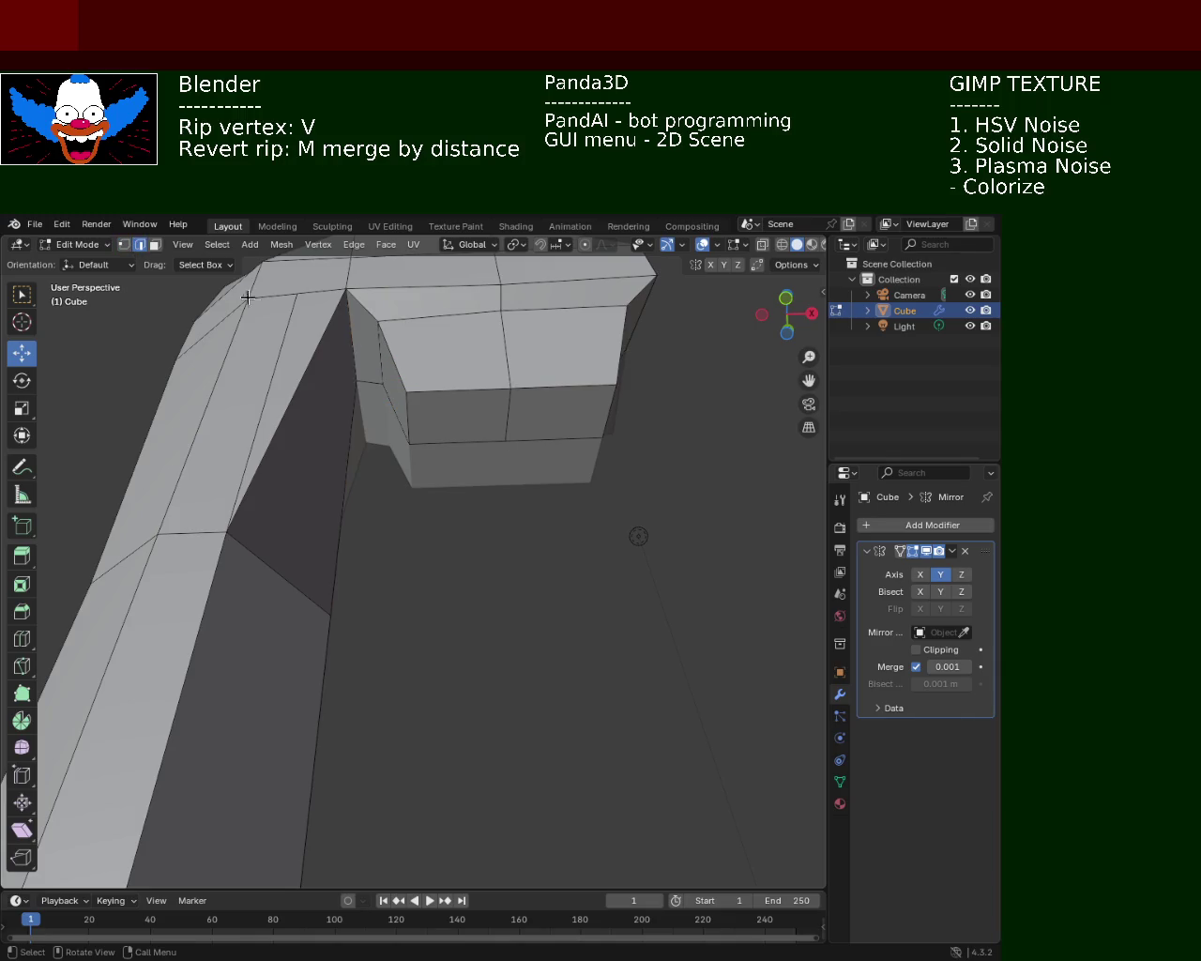
{"action": "left_click", "coordinate": [319, 361]}
{"action": "key", "text": "x"}
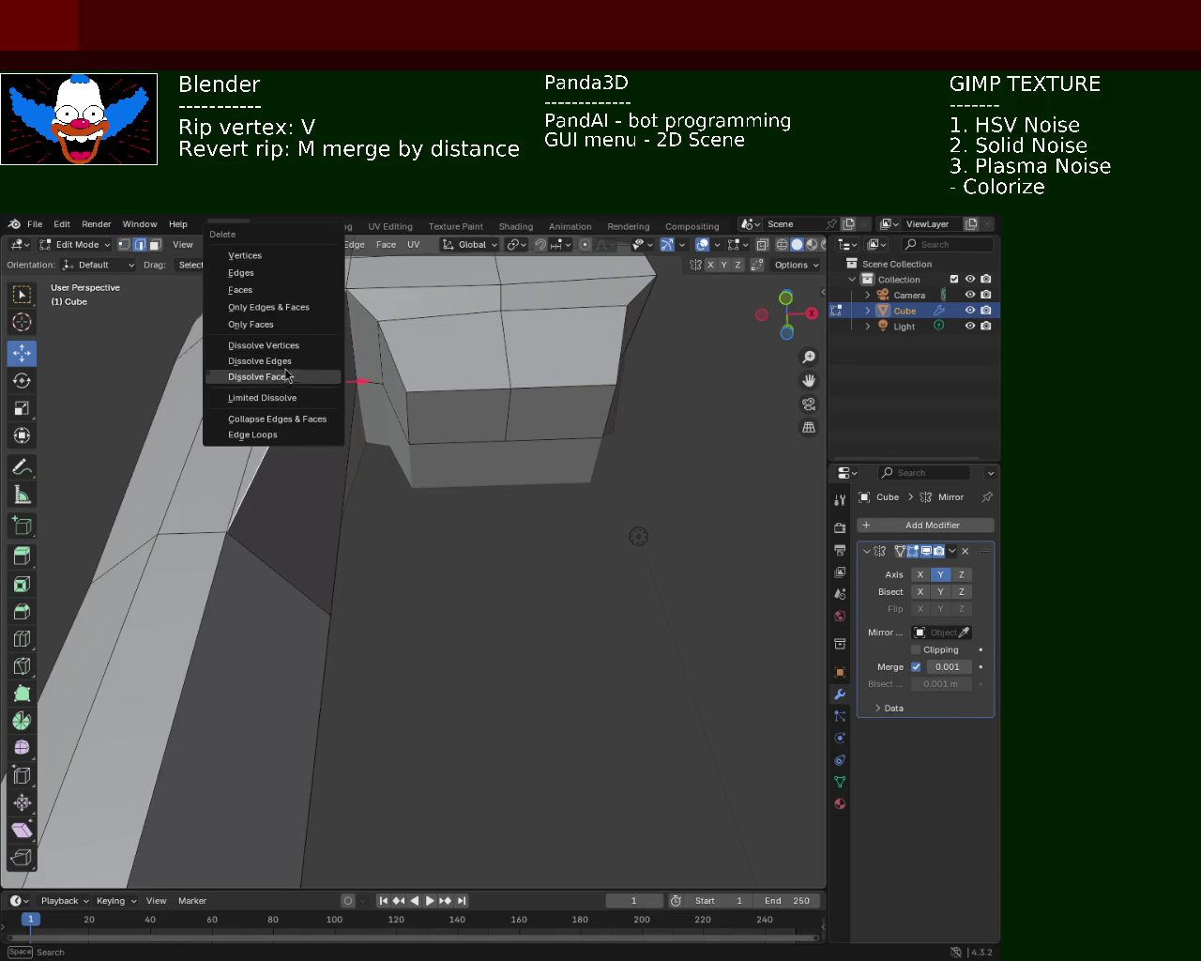
{"action": "left_click", "coordinate": [263, 362]}
{"action": "middle_click_drag", "start_coordinate": [267, 368], "coordinate": [275, 378]}
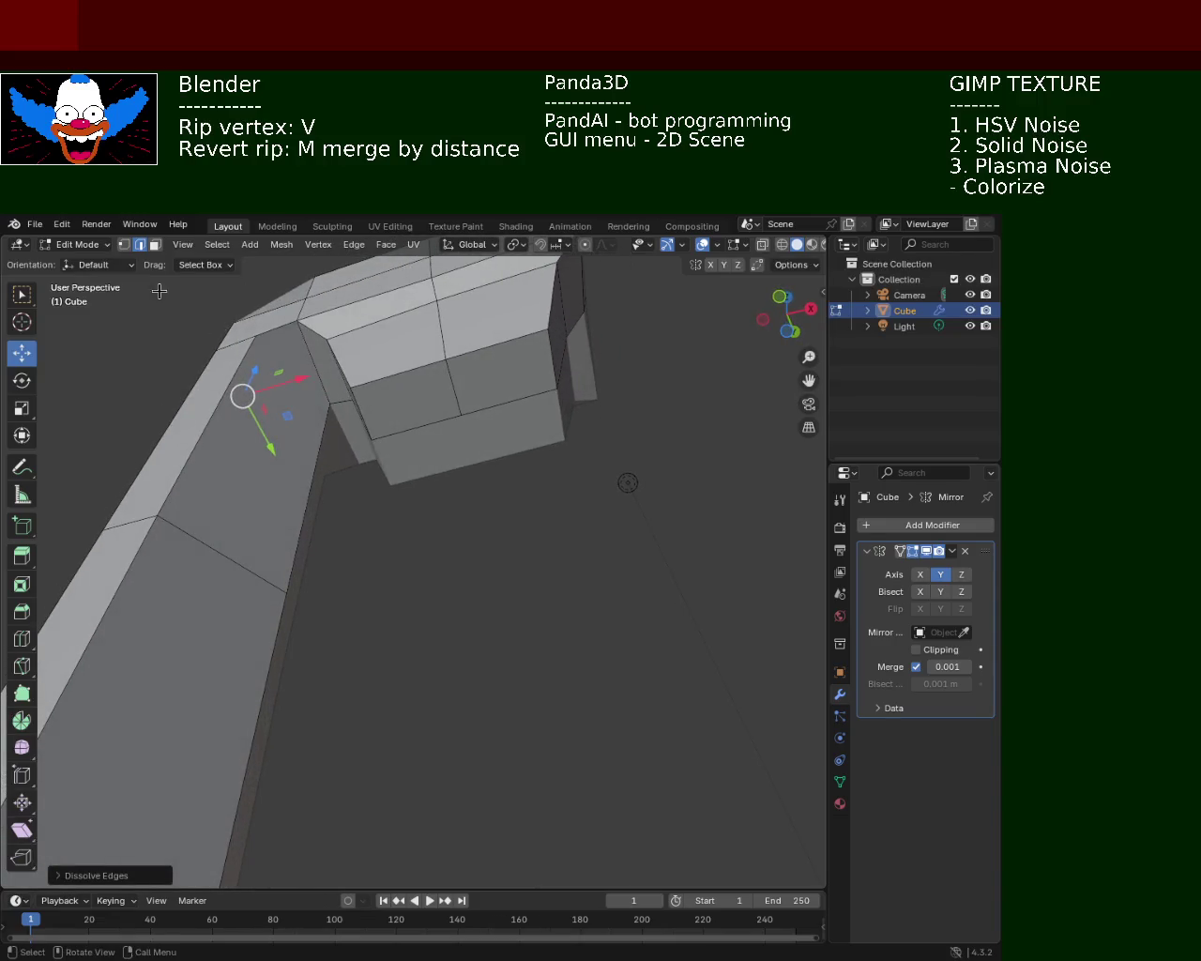
{"action": "left_click", "coordinate": [123, 244]}
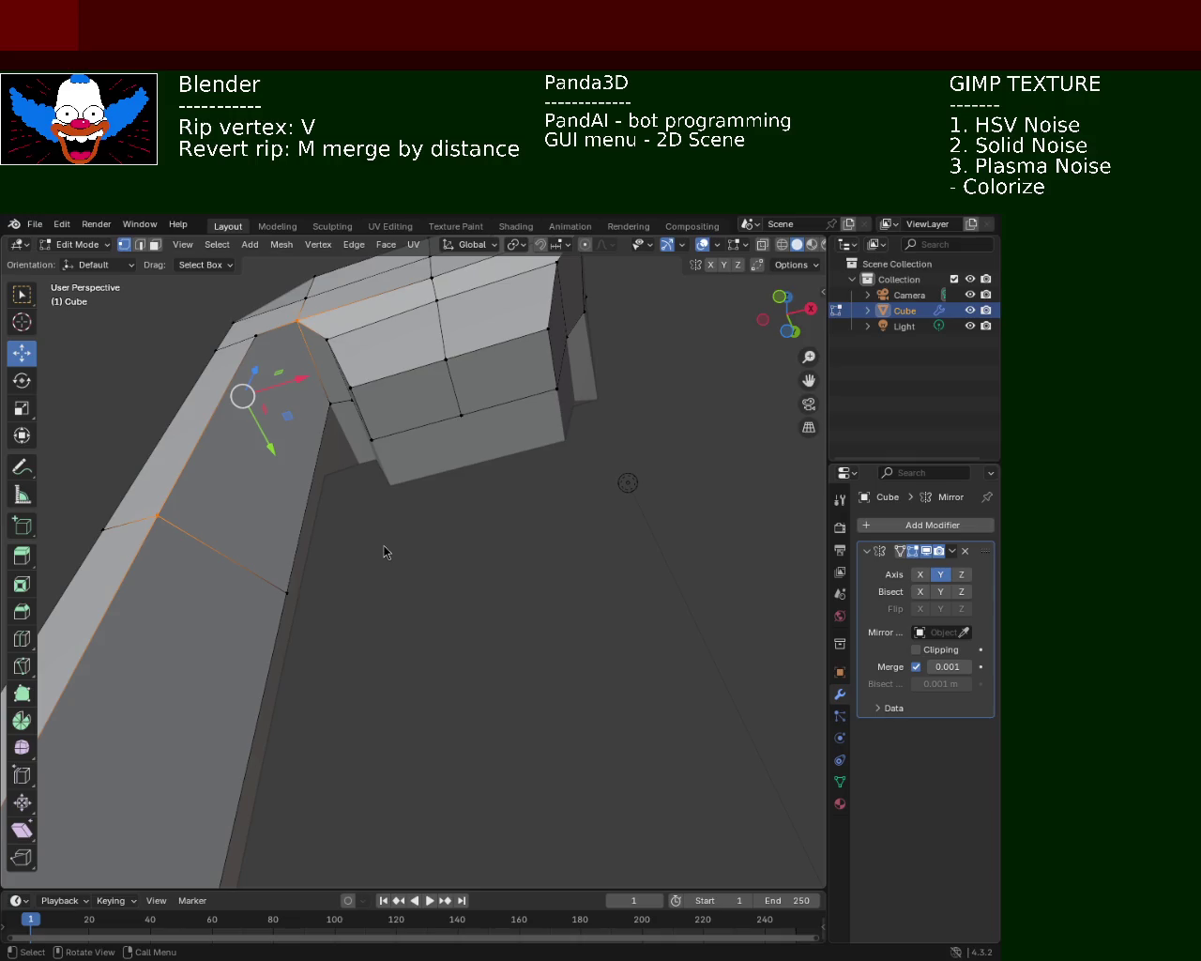
- Subdivide the arm's upper corner edge and join its midpoint to the opposite vertex
{"action": "mouse_move", "coordinate": [414, 436]}
{"action": "middle_mouse_down"}
{"action": "mouse_move", "coordinate": [372, 464]}
{"action": "mouse_move", "coordinate": [318, 425]}
{"action": "middle_mouse_up"}
{"action": "left_click", "coordinate": [286, 331]}
{"action": "key", "text": "ctrl+e"}
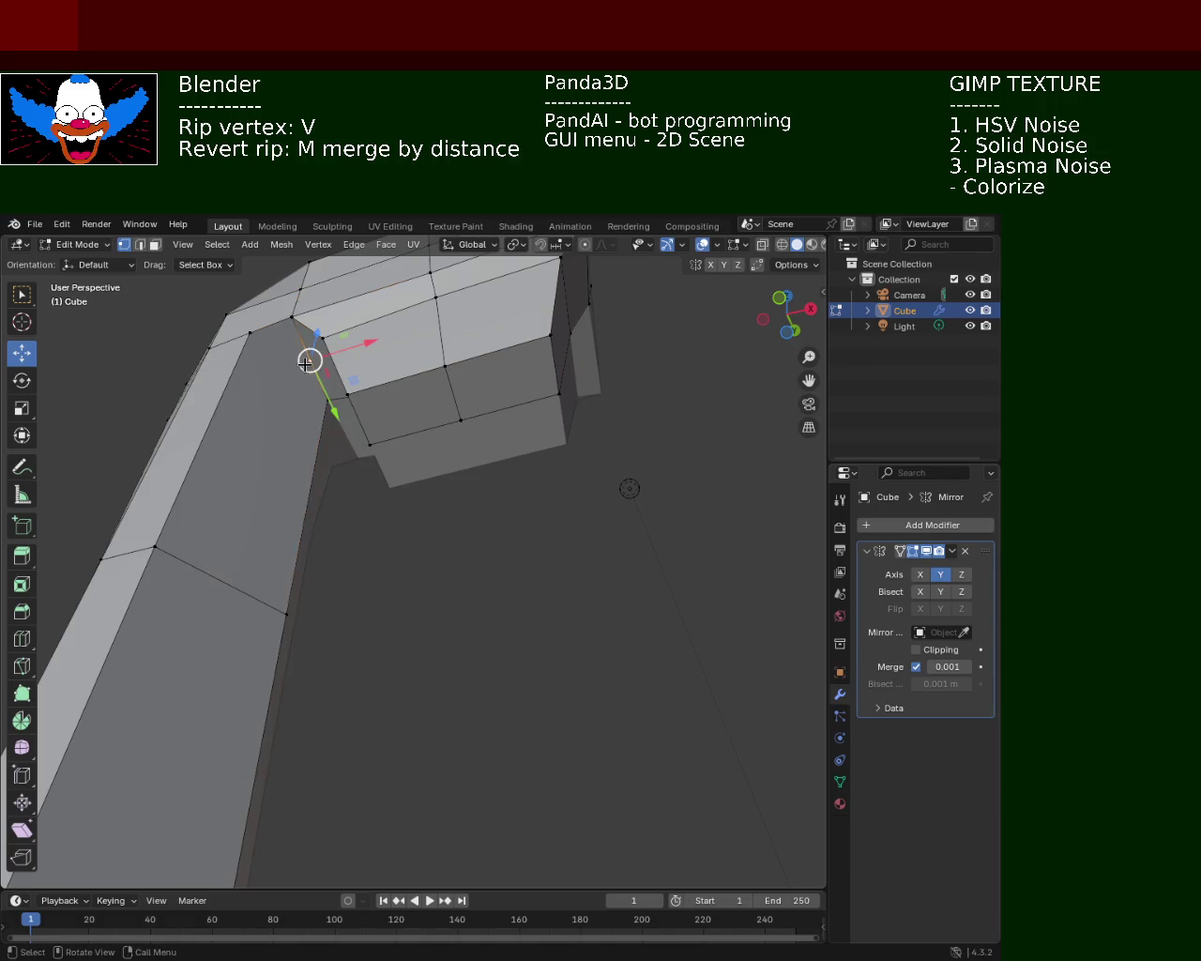
{"action": "left_click", "coordinate": [190, 584]}
{"action": "left_click", "coordinate": [286, 614], "text": "shift"}
{"action": "key", "text": "ctrl+e"}
{"action": "left_click", "coordinate": [218, 581]}
{"action": "left_click", "coordinate": [232, 568]}
{"action": "left_click", "coordinate": [304, 383], "text": "shift"}
{"action": "key", "text": "j"}
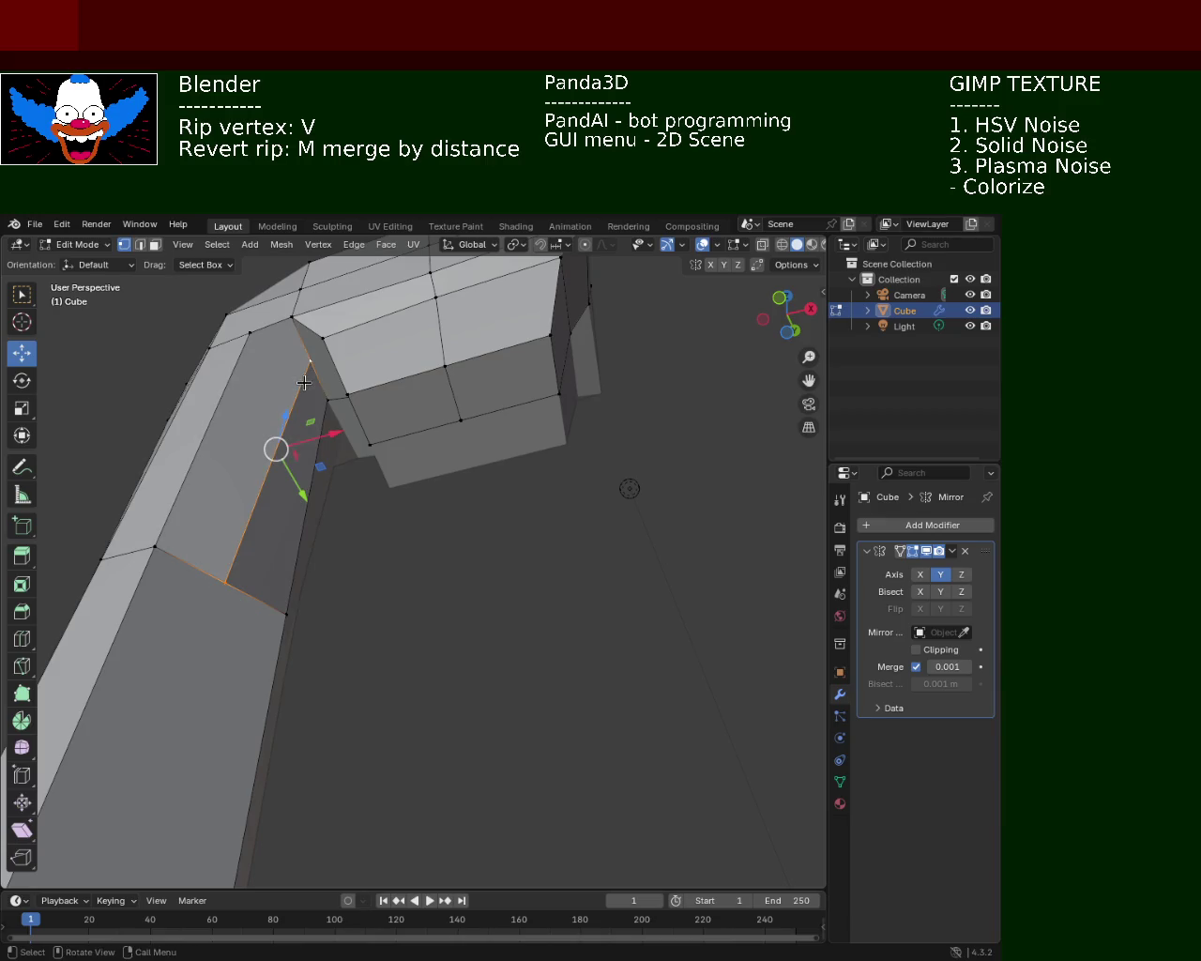
- Subdivide the edge on the axe head's side to create a midpoint vertex
{"action": "middle_click_drag", "start_coordinate": [304, 382], "coordinate": [317, 327]}
{"action": "left_click", "coordinate": [356, 343]}
{"action": "left_click_drag", "start_coordinate": [401, 347], "coordinate": [392, 350]}
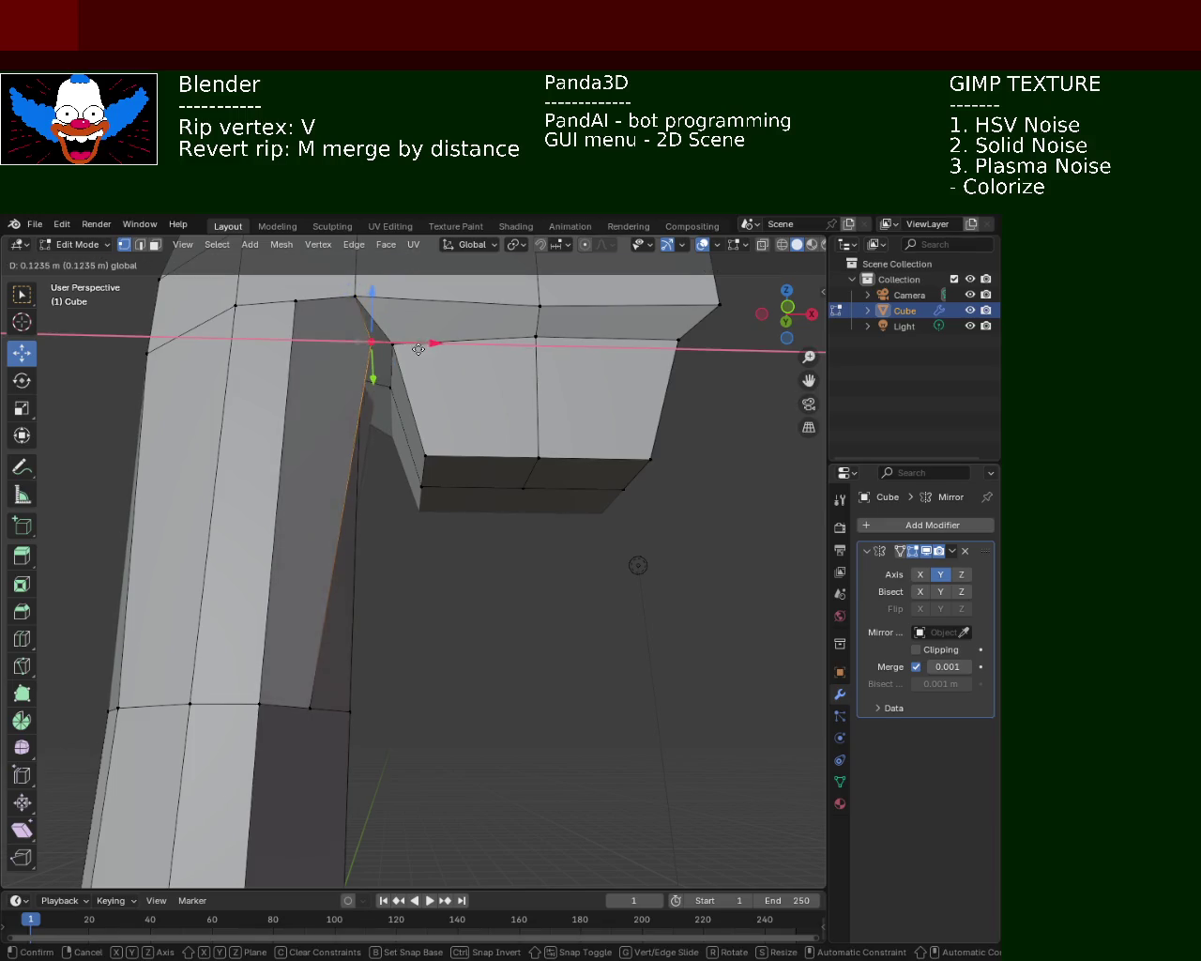
{"action": "right_click", "coordinate": [365, 340]}
{"action": "mouse_move", "coordinate": [359, 342]}
{"action": "middle_mouse_down"}
{"action": "mouse_move", "coordinate": [327, 385]}
{"action": "mouse_move", "coordinate": [403, 419]}
{"action": "middle_mouse_up"}
{"action": "left_click", "coordinate": [437, 382]}
{"action": "left_click", "coordinate": [473, 331], "text": "shift"}
{"action": "middle_click_drag", "start_coordinate": [448, 373], "coordinate": [385, 351]}
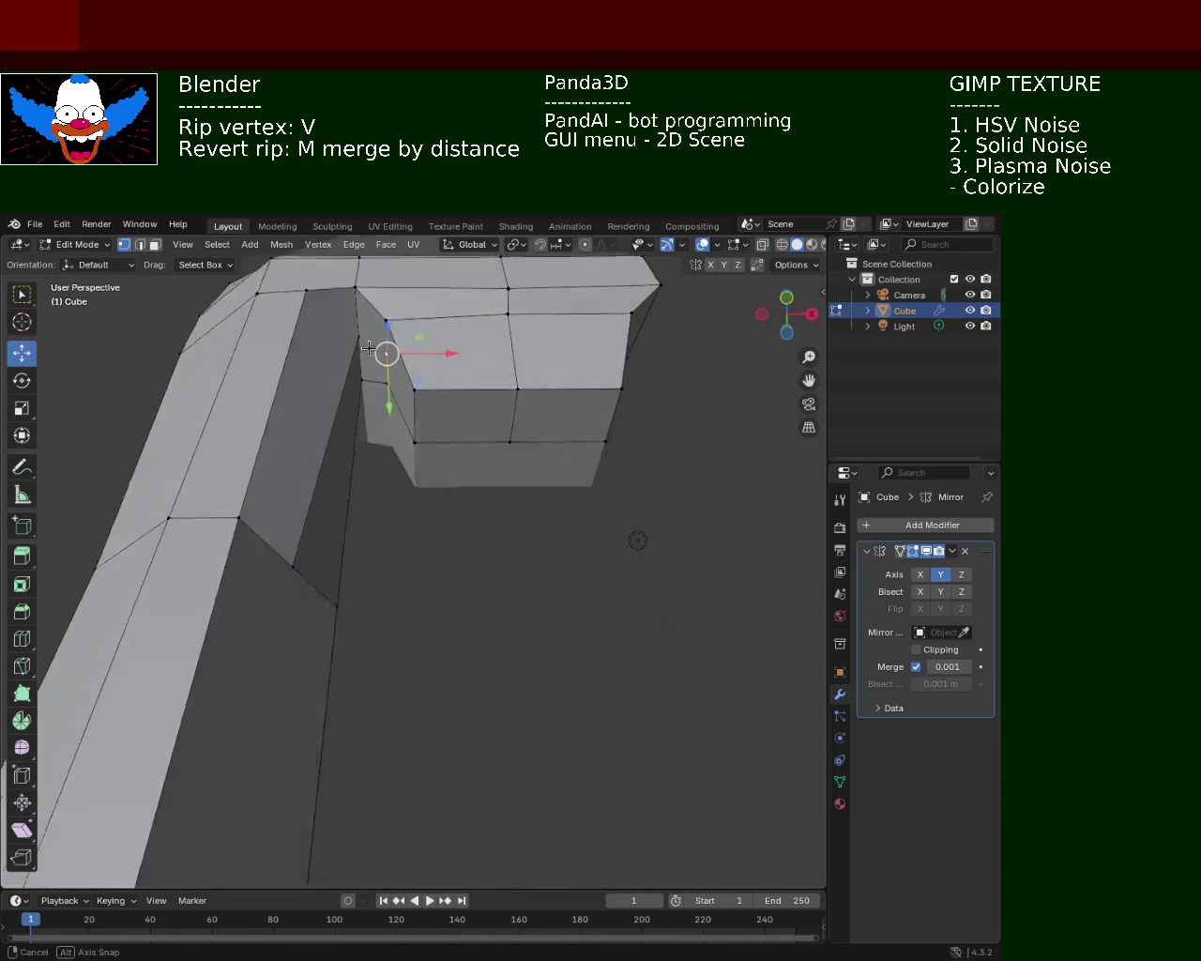
{"action": "left_click", "coordinate": [380, 349]}
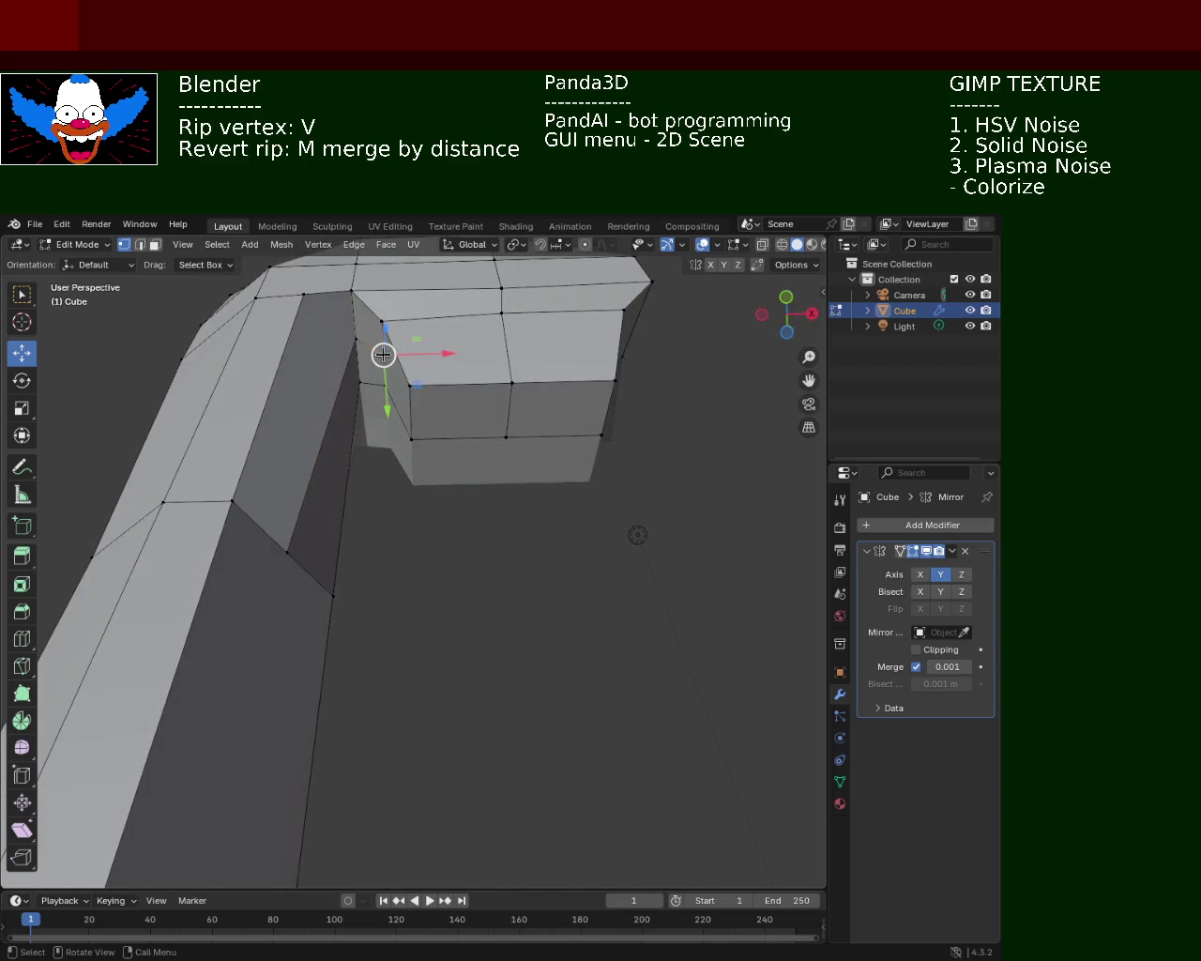
{"action": "left_click", "coordinate": [410, 385]}
{"action": "key", "text": "ctrl+e"}
{"action": "left_click", "coordinate": [414, 435]}
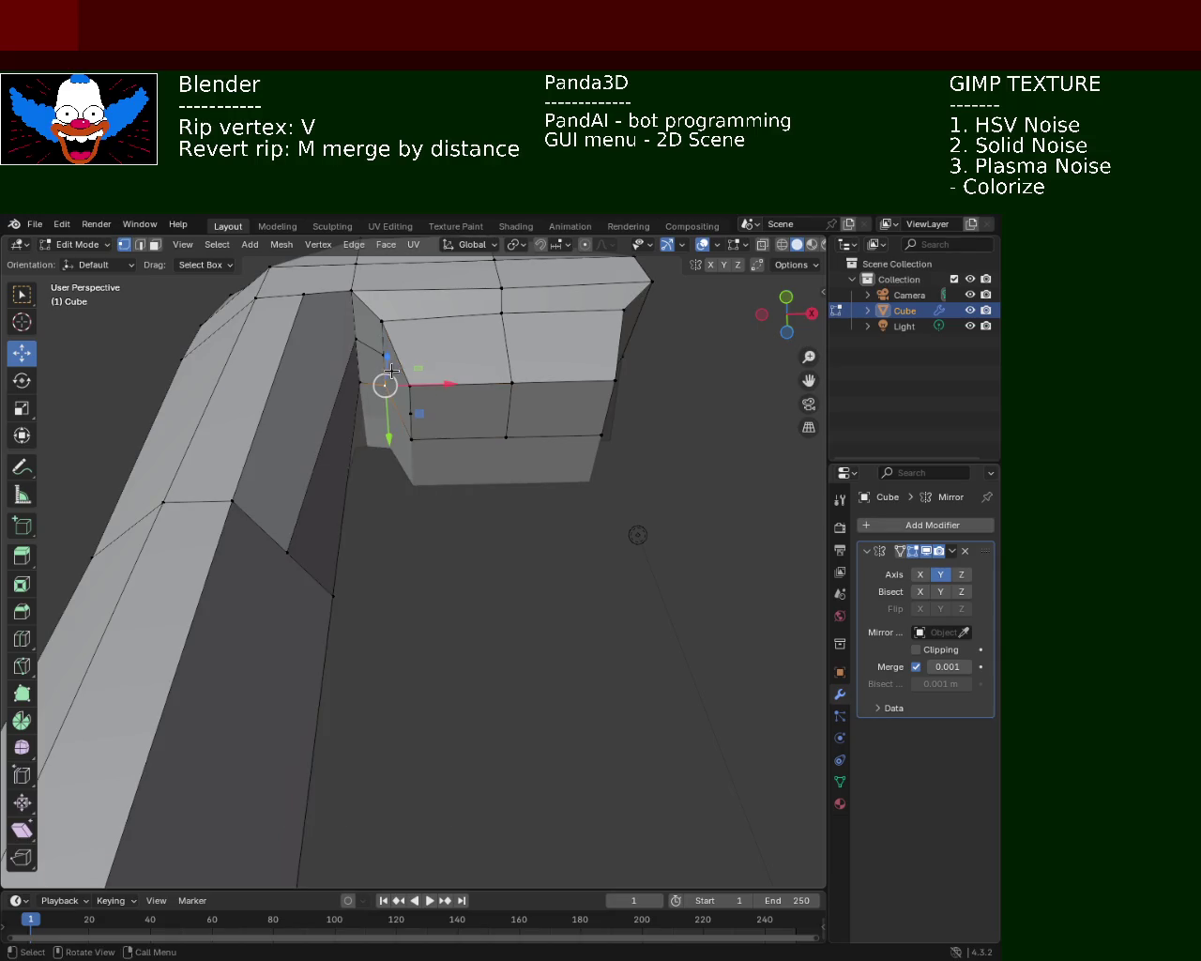
- Connect the side midpoint vertices across the head with a new horizontal edge
{"action": "left_click", "coordinate": [410, 413]}
{"action": "left_click", "coordinate": [384, 363]}
{"action": "left_click", "coordinate": [411, 413]}
{"action": "left_click", "coordinate": [615, 380]}
{"action": "left_click", "coordinate": [595, 428], "text": "ctrl"}
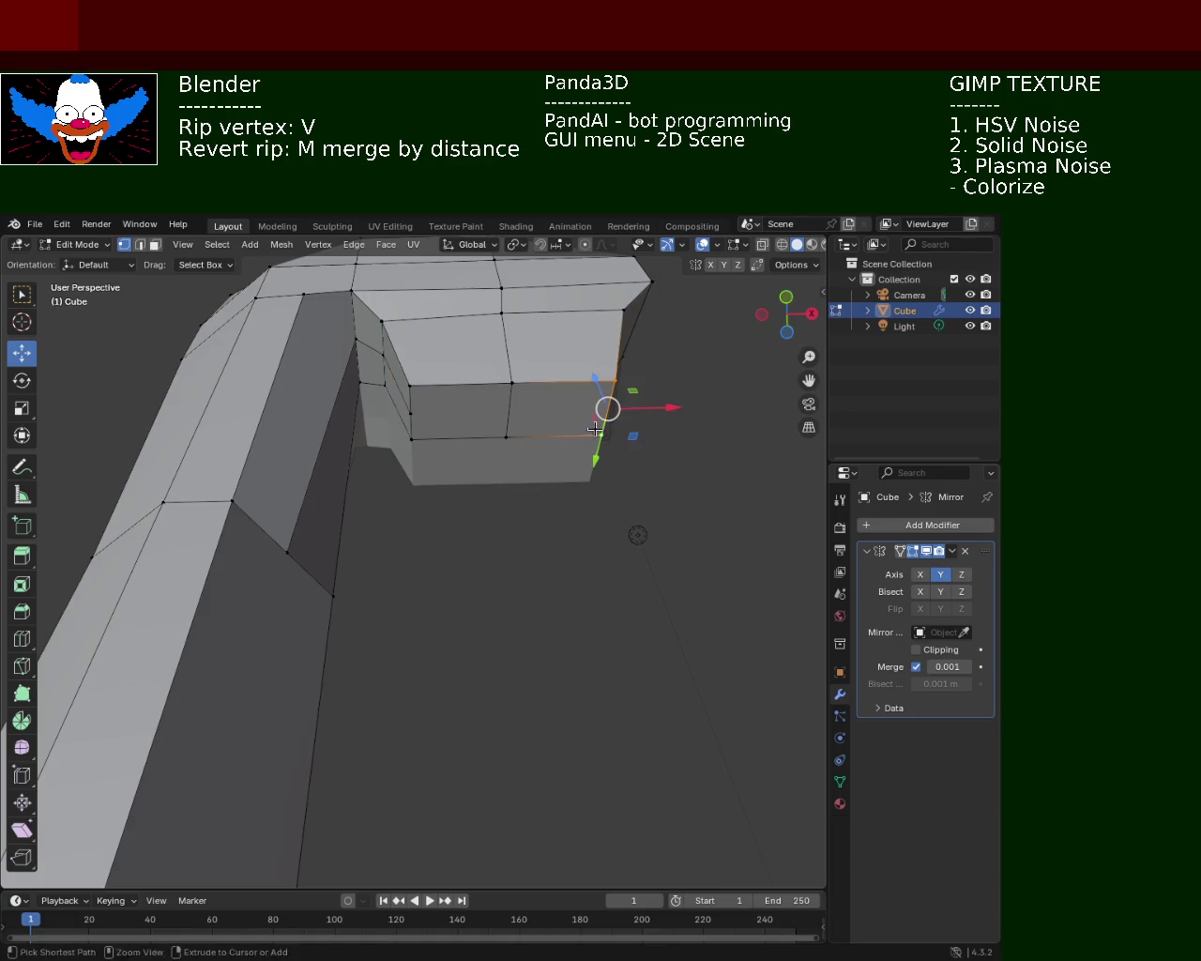
{"action": "left_click", "coordinate": [416, 415], "text": "shift"}
{"action": "left_click", "coordinate": [416, 415], "text": "shift"}
{"action": "left_click", "coordinate": [416, 415], "text": "shift"}
{"action": "key", "text": "j"}
{"action": "left_click", "coordinate": [411, 413]}
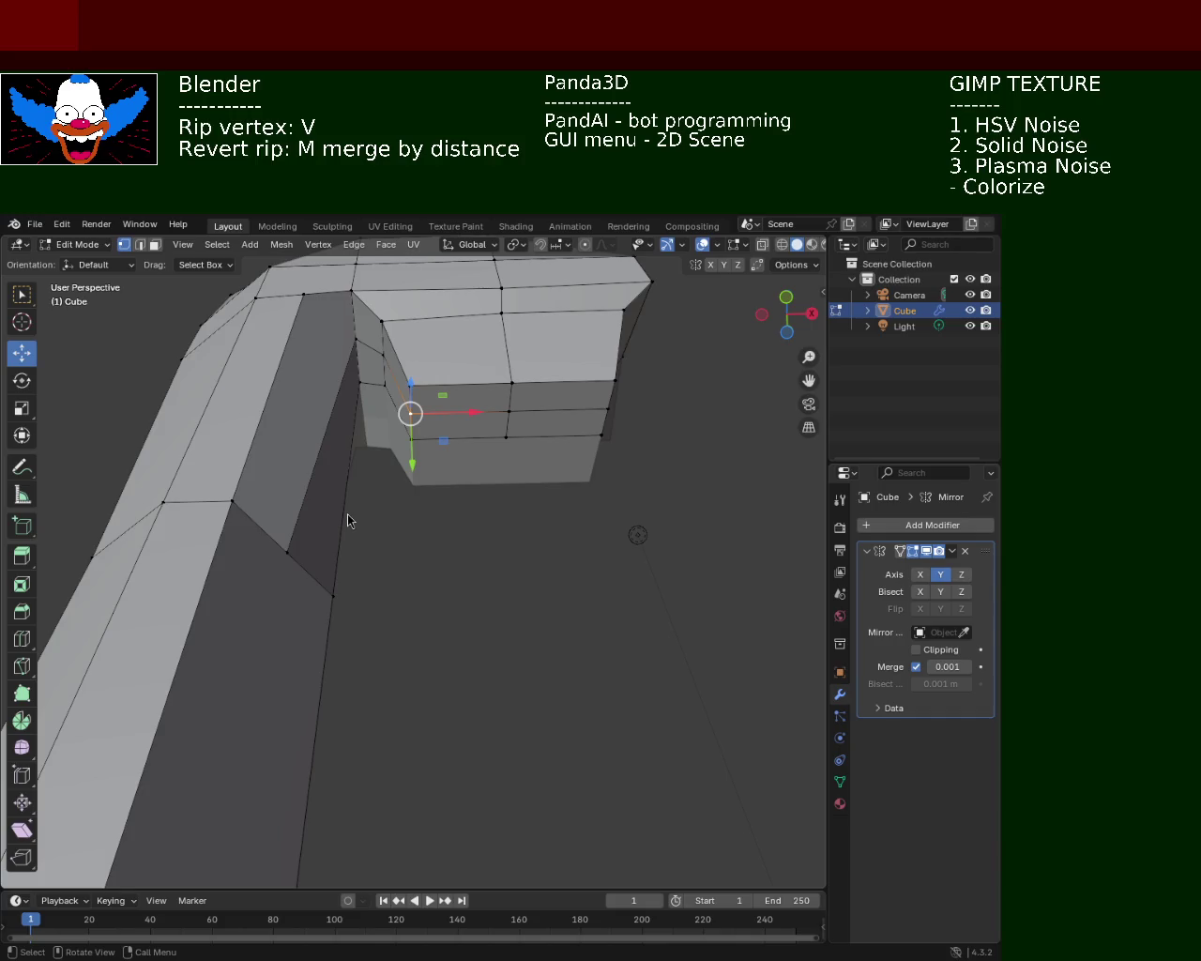
- Lower vertices on top of the axe head along Z
{"action": "left_click", "coordinate": [507, 410]}
{"action": "middle_click_drag", "start_coordinate": [580, 442], "coordinate": [563, 524]}
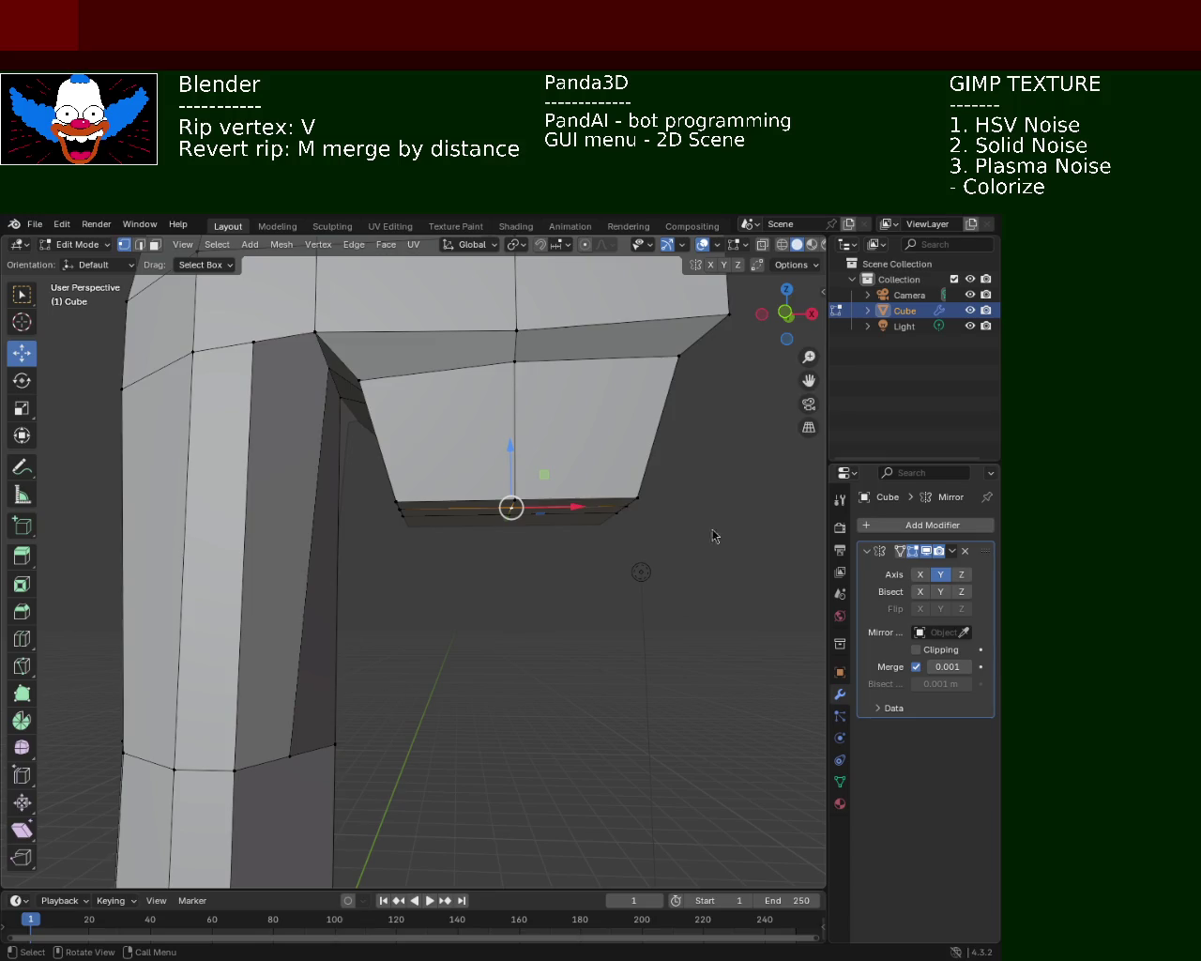
{"action": "mouse_move", "coordinate": [514, 393]}
{"action": "middle_mouse_down"}
{"action": "mouse_move", "coordinate": [560, 534]}
{"action": "mouse_move", "coordinate": [540, 554]}
{"action": "middle_mouse_up"}
{"action": "left_click", "coordinate": [545, 372]}
{"action": "left_click_drag", "start_coordinate": [548, 324], "coordinate": [548, 380]}
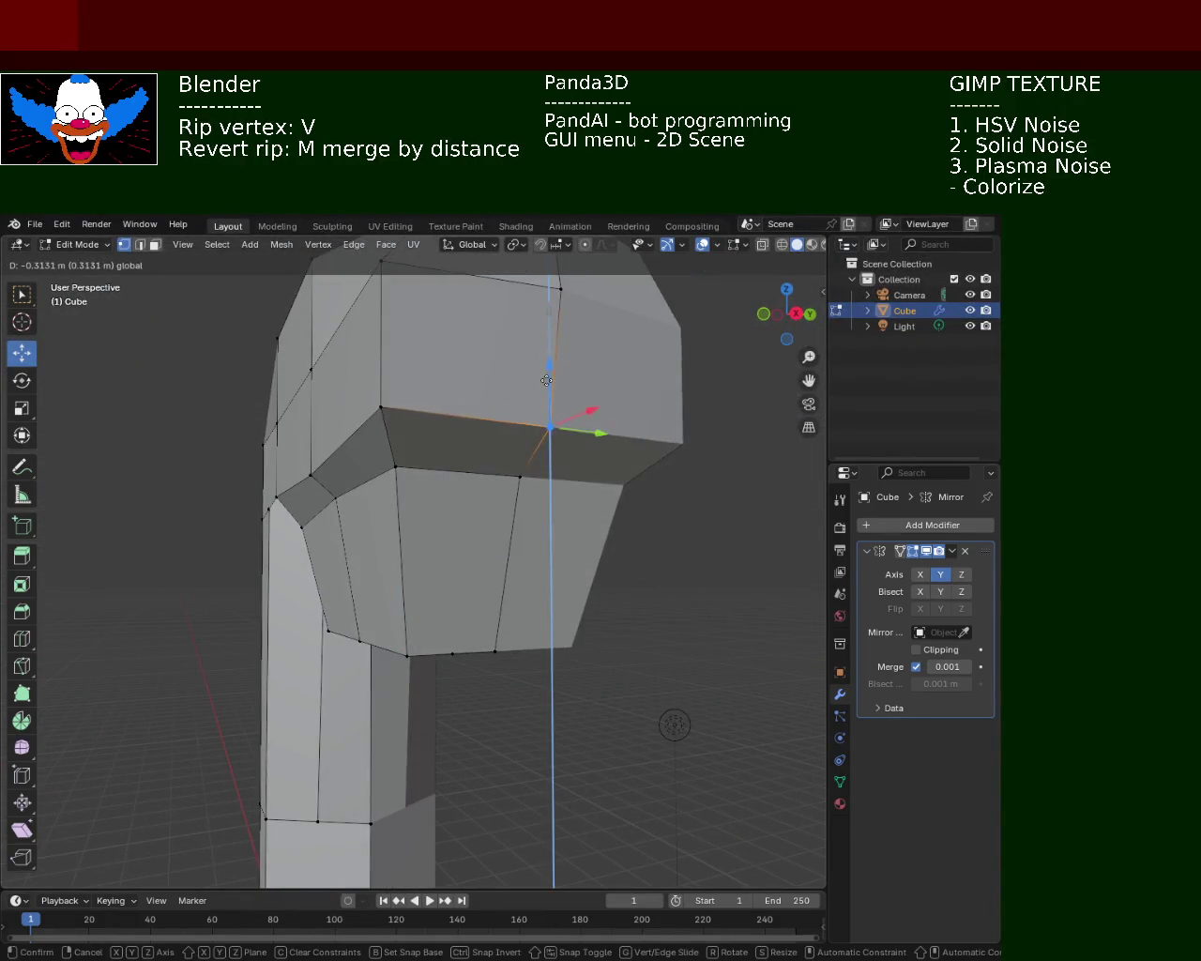
{"action": "mouse_move", "coordinate": [548, 380]}
{"action": "middle_mouse_down"}
{"action": "mouse_move", "coordinate": [396, 455]}
{"action": "mouse_move", "coordinate": [531, 581]}
{"action": "mouse_move", "coordinate": [521, 539]}
{"action": "middle_mouse_up"}
{"action": "left_click", "coordinate": [349, 485]}
{"action": "key", "text": "g"}
{"action": "left_click", "coordinate": [351, 431]}
{"action": "left_click", "coordinate": [517, 529]}
{"action": "left_click", "coordinate": [555, 538]}
{"action": "left_click", "coordinate": [522, 337]}
{"action": "left_click", "coordinate": [608, 379], "text": "shift"}
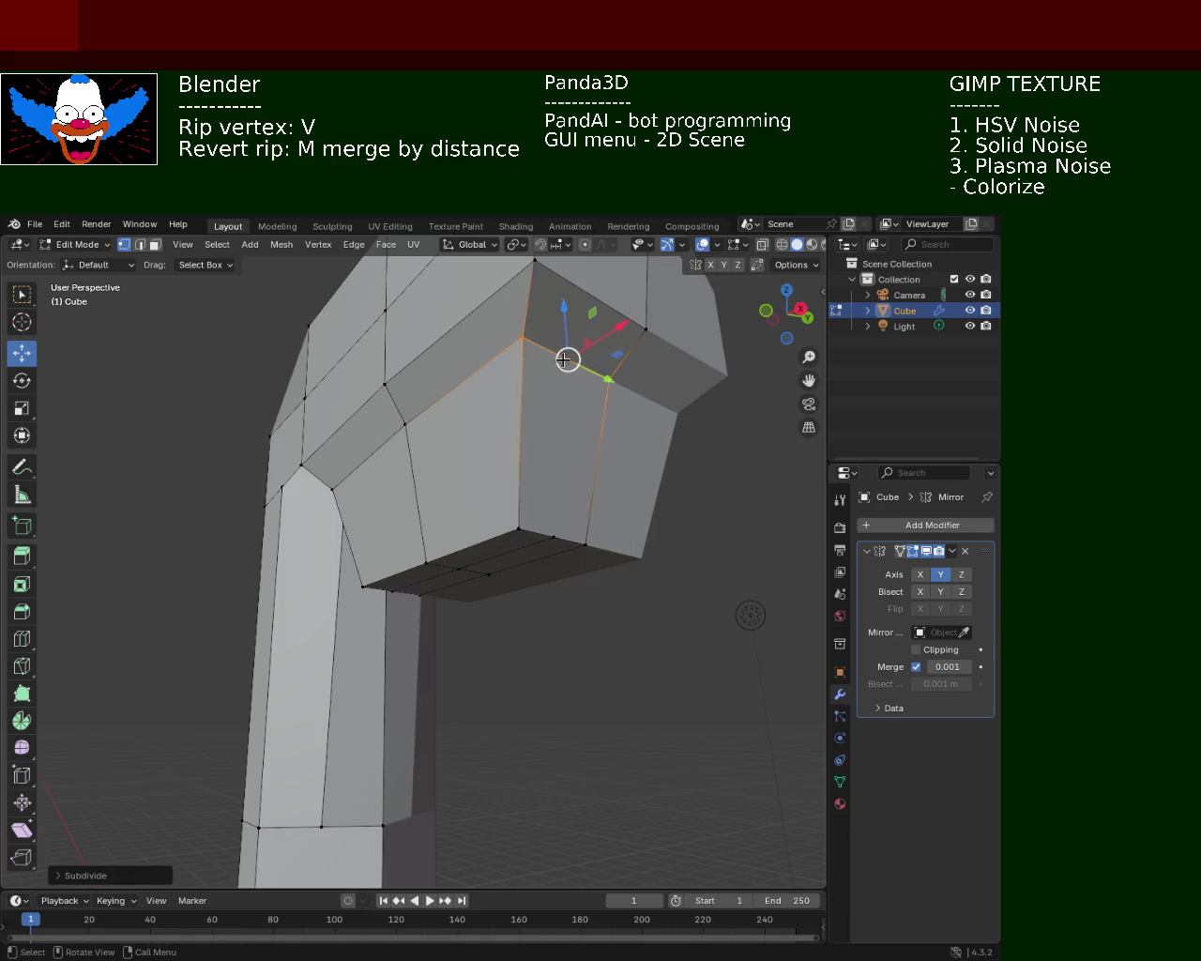
{"action": "left_click", "coordinate": [542, 533], "text": "shift"}
{"action": "left_click", "coordinate": [554, 537]}
- Extrude the head's upper edge downward into a new face strip
{"action": "mouse_move", "coordinate": [553, 536]}
{"action": "middle_mouse_down"}
{"action": "mouse_move", "coordinate": [630, 442]}
{"action": "mouse_move", "coordinate": [520, 528]}
{"action": "mouse_move", "coordinate": [367, 517]}
{"action": "mouse_move", "coordinate": [419, 529]}
{"action": "mouse_move", "coordinate": [483, 483]}
{"action": "middle_mouse_up"}
{"action": "left_click", "coordinate": [413, 462]}
{"action": "key", "text": "ctrl+e"}
{"action": "left_click", "coordinate": [422, 560]}
{"action": "left_click", "coordinate": [374, 514]}
{"action": "left_click", "coordinate": [490, 532], "text": "shift"}
{"action": "key", "text": "ctrl+e"}
{"action": "left_click", "coordinate": [399, 532]}
{"action": "left_click", "coordinate": [441, 532]}
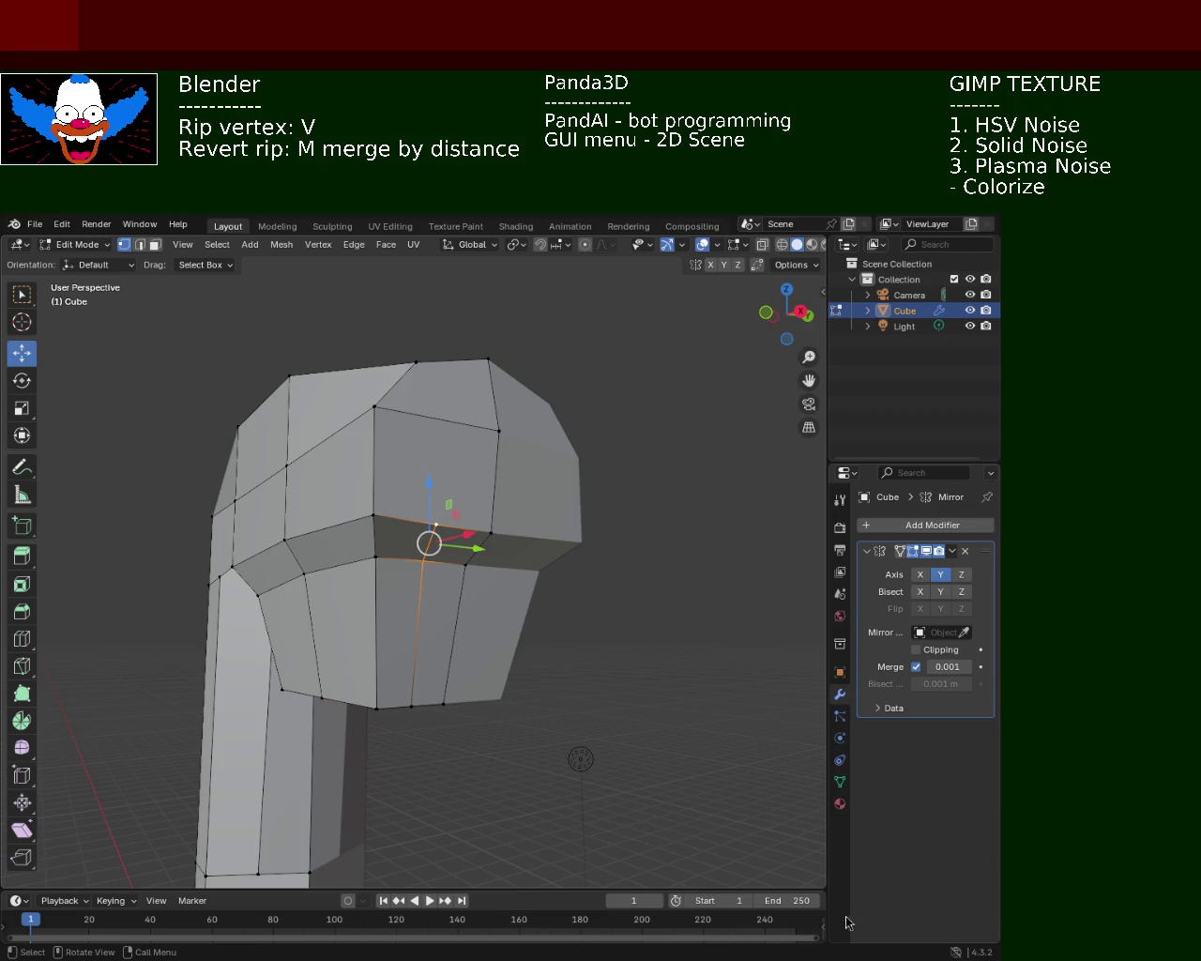
{"action": "left_click", "coordinate": [384, 421]}
- Extrude the selected edges into a new row of faces and nudge a vertex down
{"action": "left_click", "coordinate": [494, 431], "text": "shift"}
{"action": "key", "text": "ctrl+e"}
{"action": "left_click", "coordinate": [441, 443]}
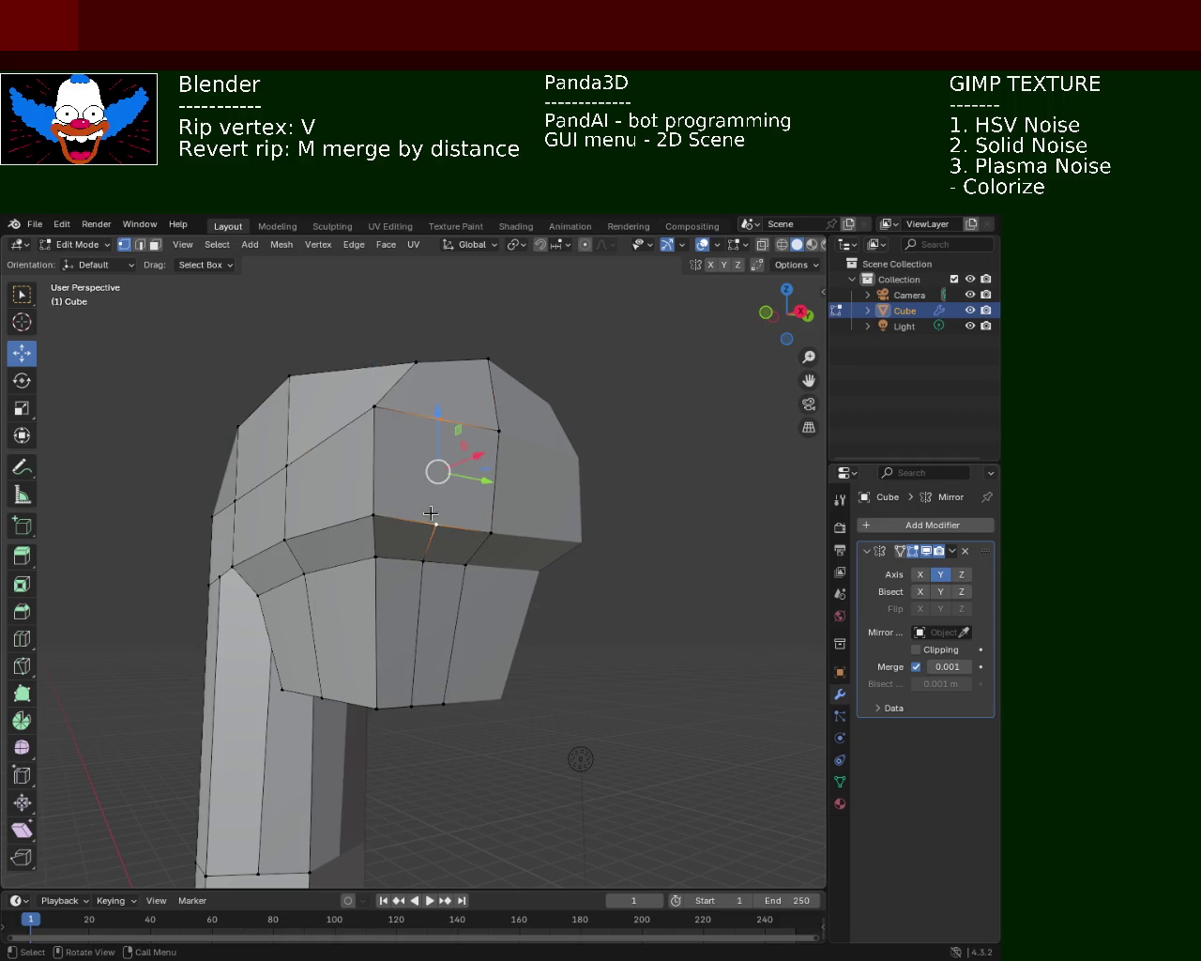
{"action": "left_click", "coordinate": [391, 557]}
{"action": "middle_click_drag", "start_coordinate": [391, 557], "coordinate": [387, 493]}
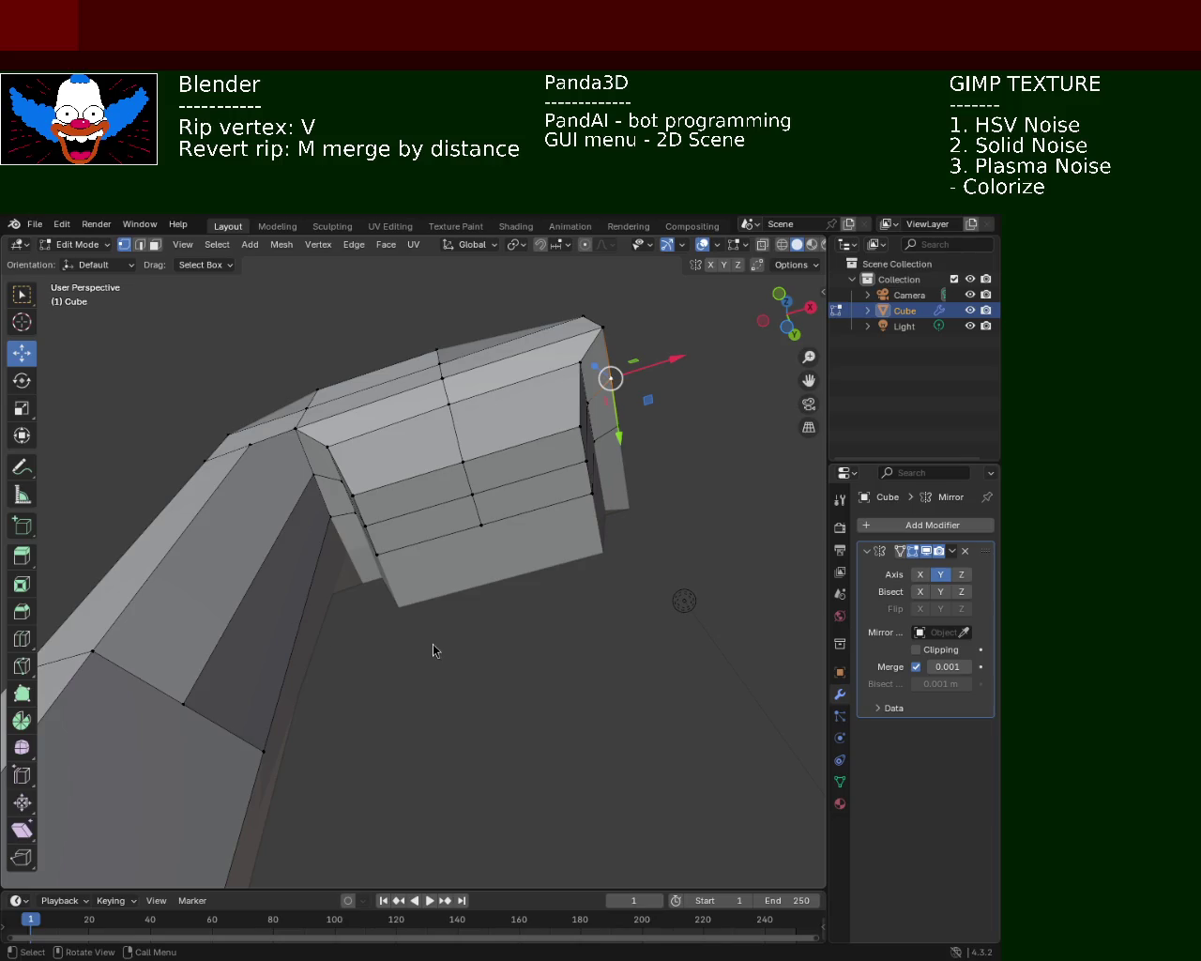
{"action": "middle_click_drag", "start_coordinate": [488, 483], "coordinate": [477, 622]}
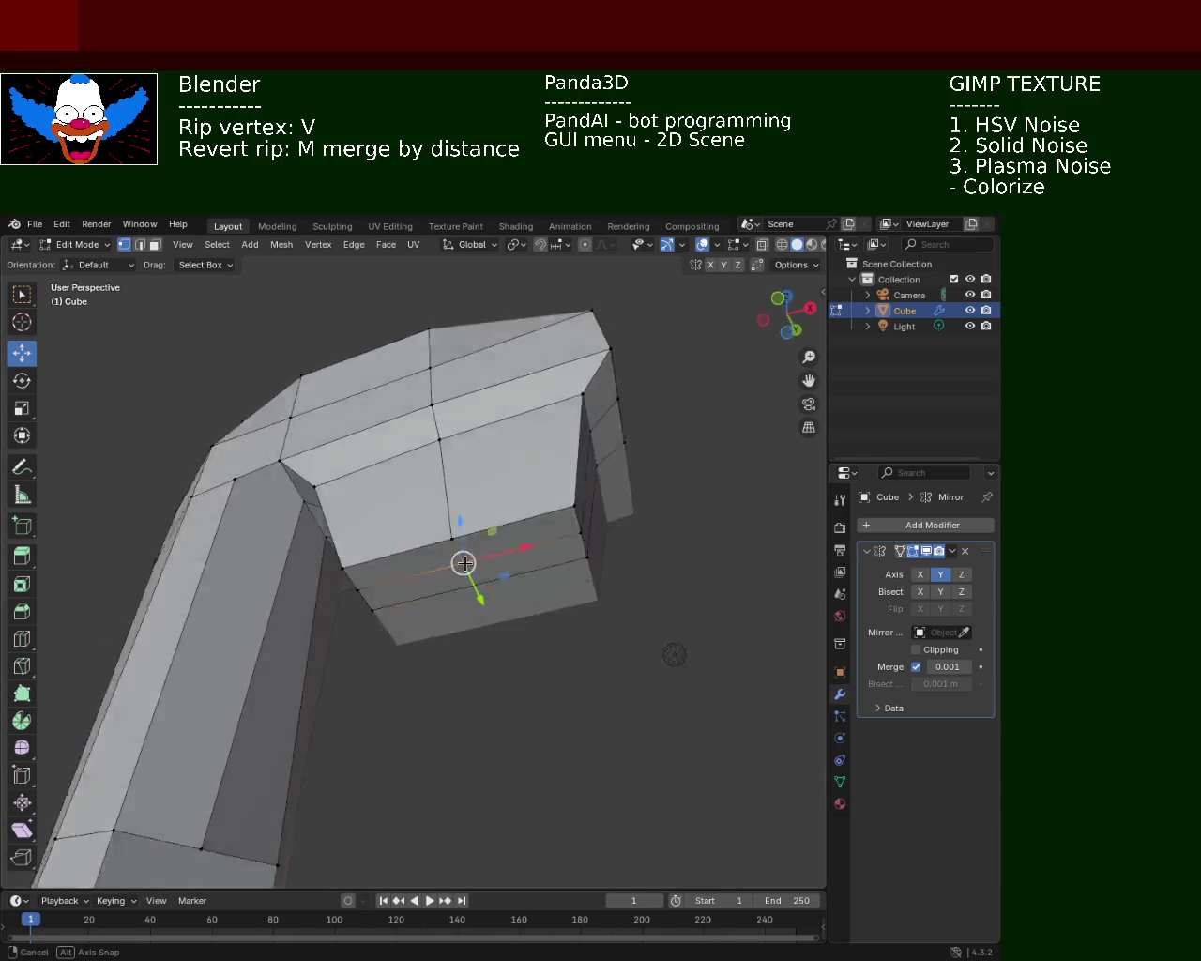
{"action": "left_click_drag", "start_coordinate": [462, 580], "coordinate": [462, 594]}
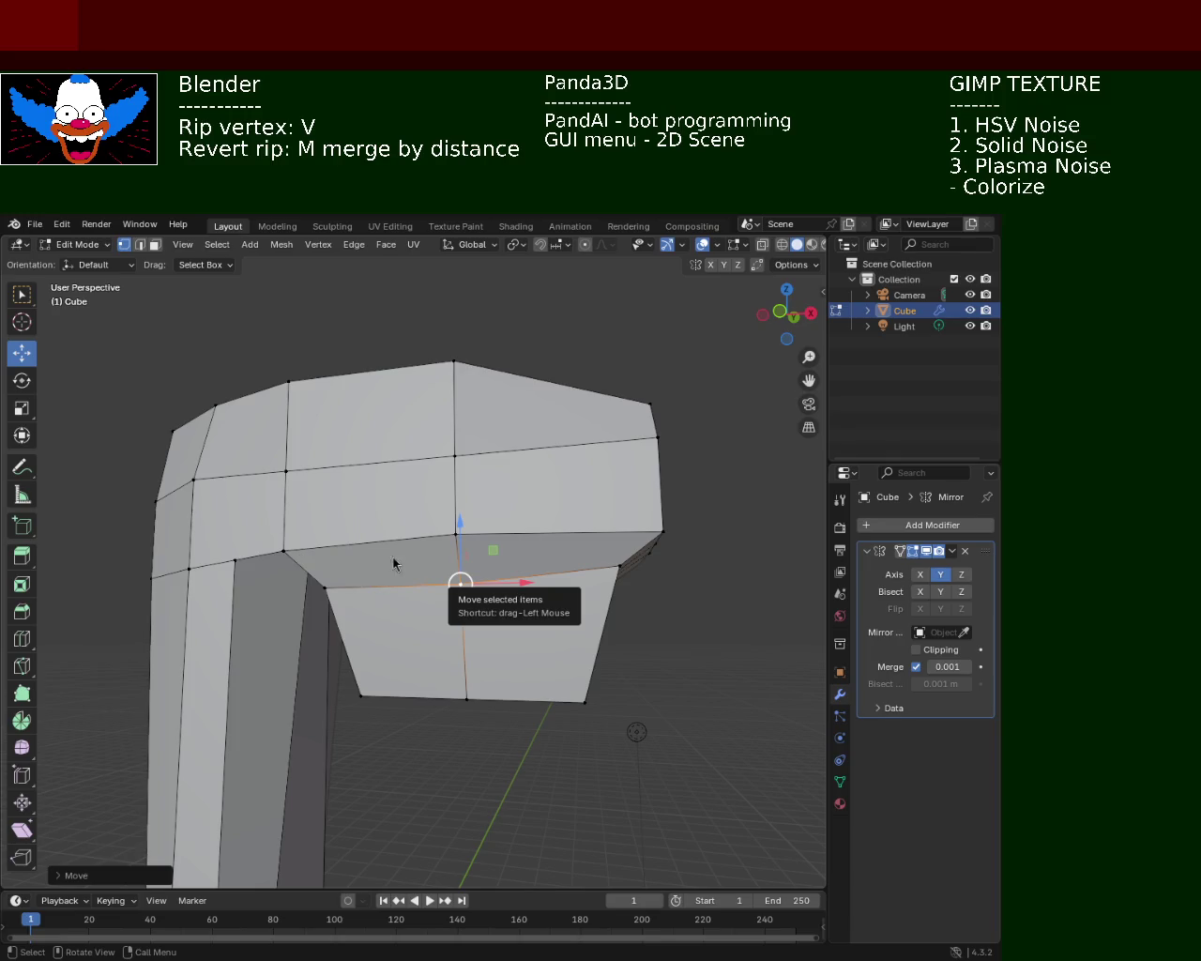
- Raise two corner vertices of the head along Z
{"action": "left_click", "coordinate": [620, 554]}
{"action": "left_click", "coordinate": [619, 553]}
{"action": "key", "text": "g"}
{"action": "key", "text": "z"}
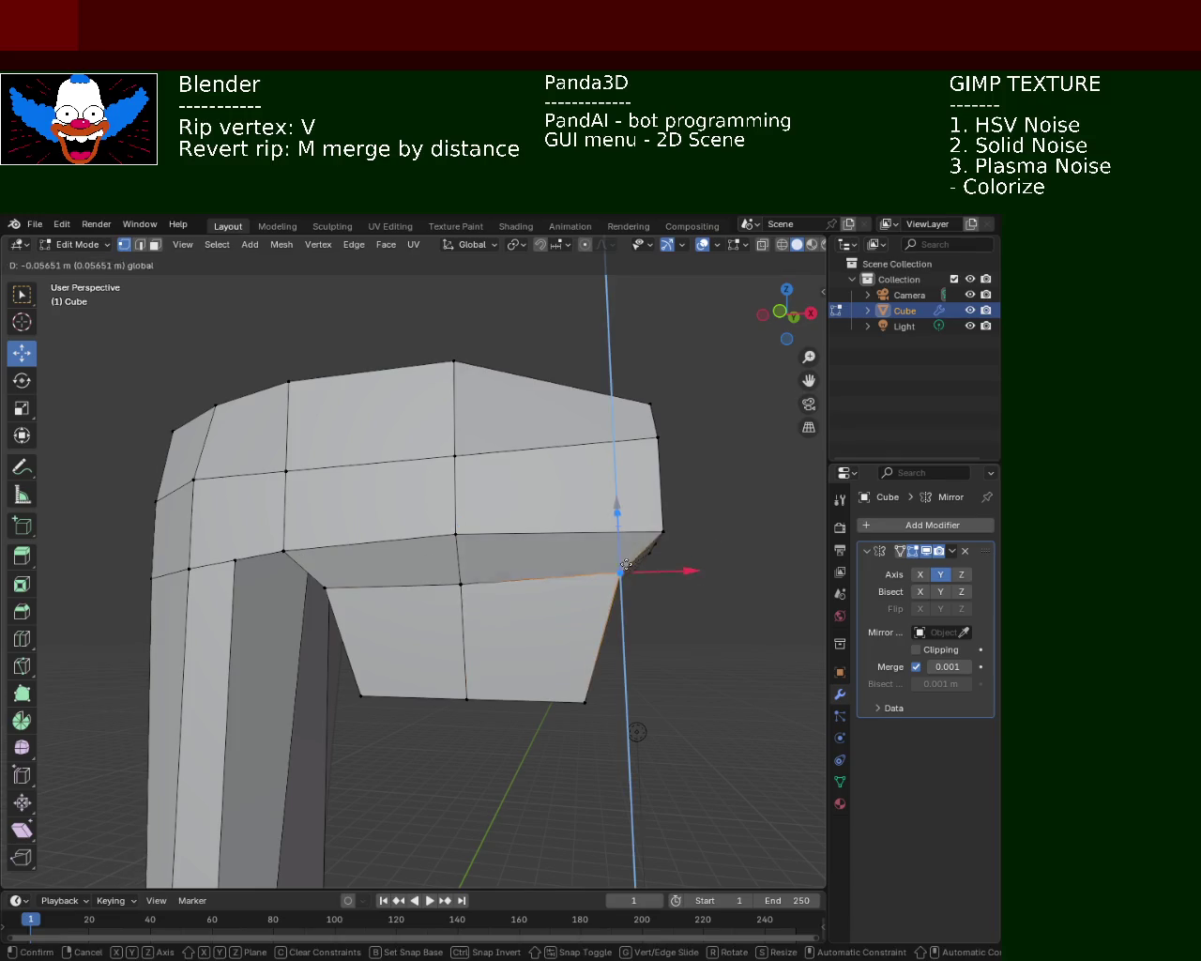
{"action": "key", "text": "Return"}
{"action": "left_click", "coordinate": [663, 531]}
{"action": "key", "text": "g"}
{"action": "key", "text": "z"}
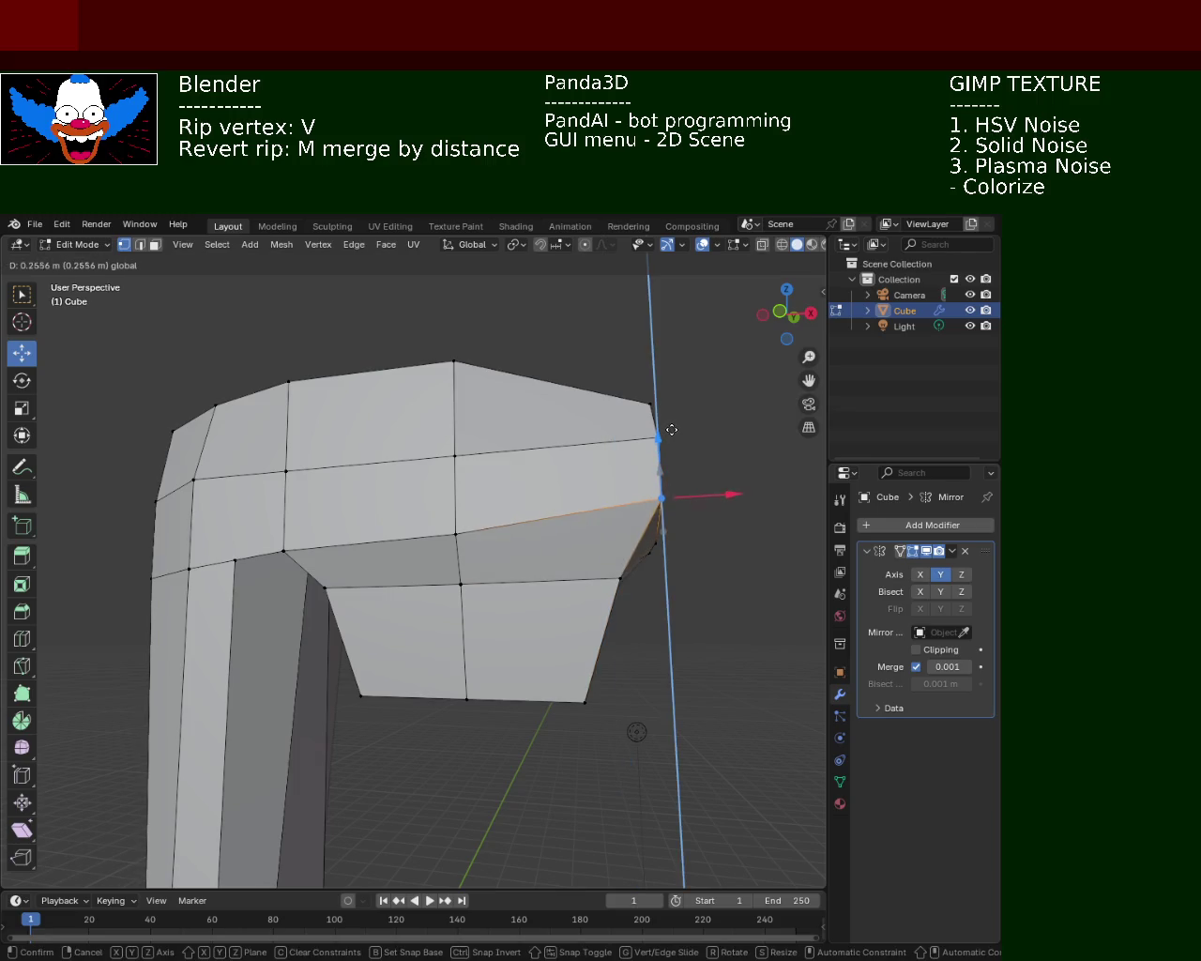
{"action": "left_click", "coordinate": [671, 427]}
- Select the face at the head's tip and push it outward along X
{"action": "mouse_move", "coordinate": [542, 505]}
{"action": "middle_mouse_down"}
{"action": "mouse_move", "coordinate": [367, 535]}
{"action": "mouse_move", "coordinate": [454, 534]}
{"action": "middle_mouse_up"}
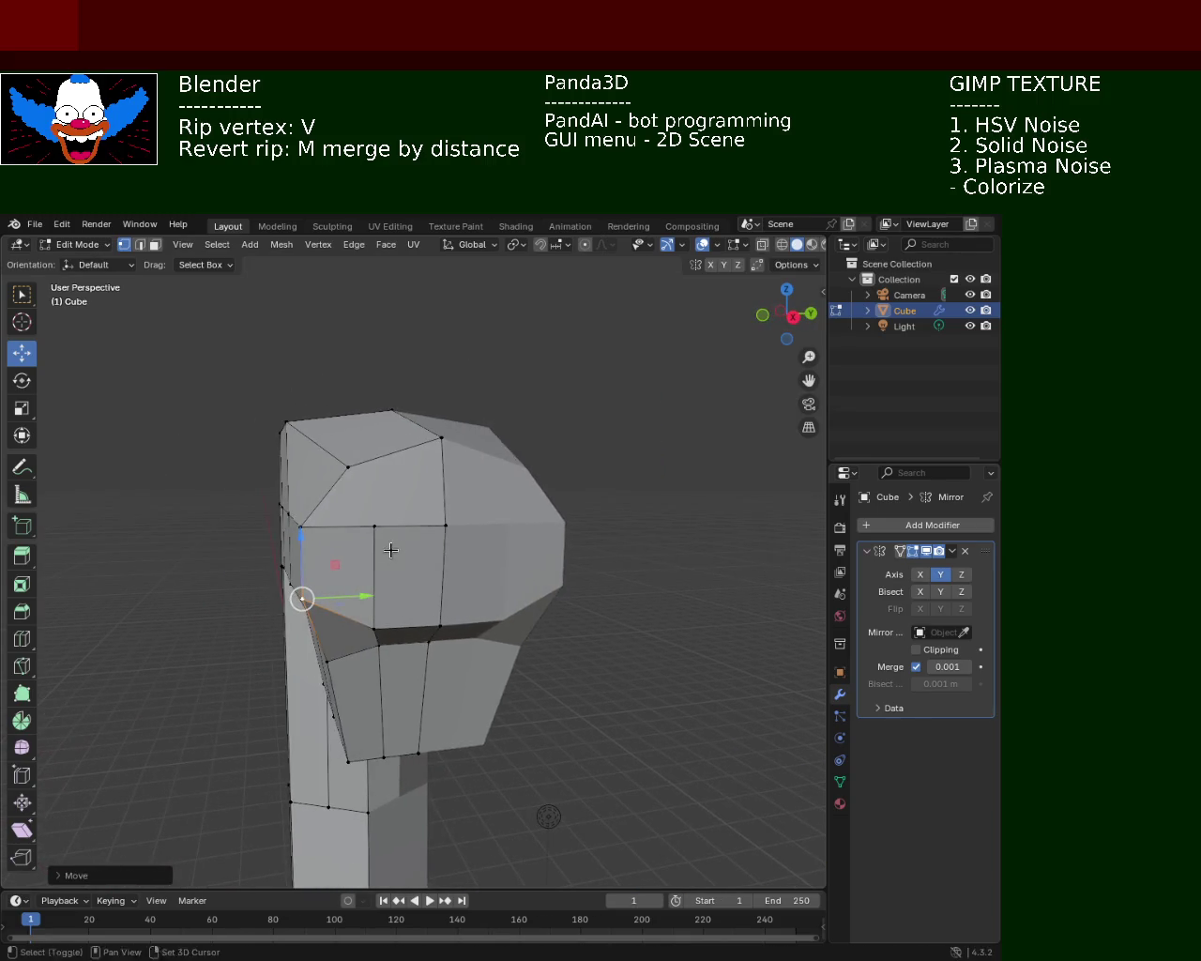
{"action": "mouse_move", "coordinate": [474, 518]}
{"action": "left_mouse_down"}
{"action": "mouse_move", "coordinate": [366, 570]}
{"action": "mouse_move", "coordinate": [490, 645]}
{"action": "left_mouse_up"}
{"action": "middle_click_drag", "start_coordinate": [490, 646], "coordinate": [647, 631]}
{"action": "left_click_drag", "start_coordinate": [645, 630], "coordinate": [674, 645]}
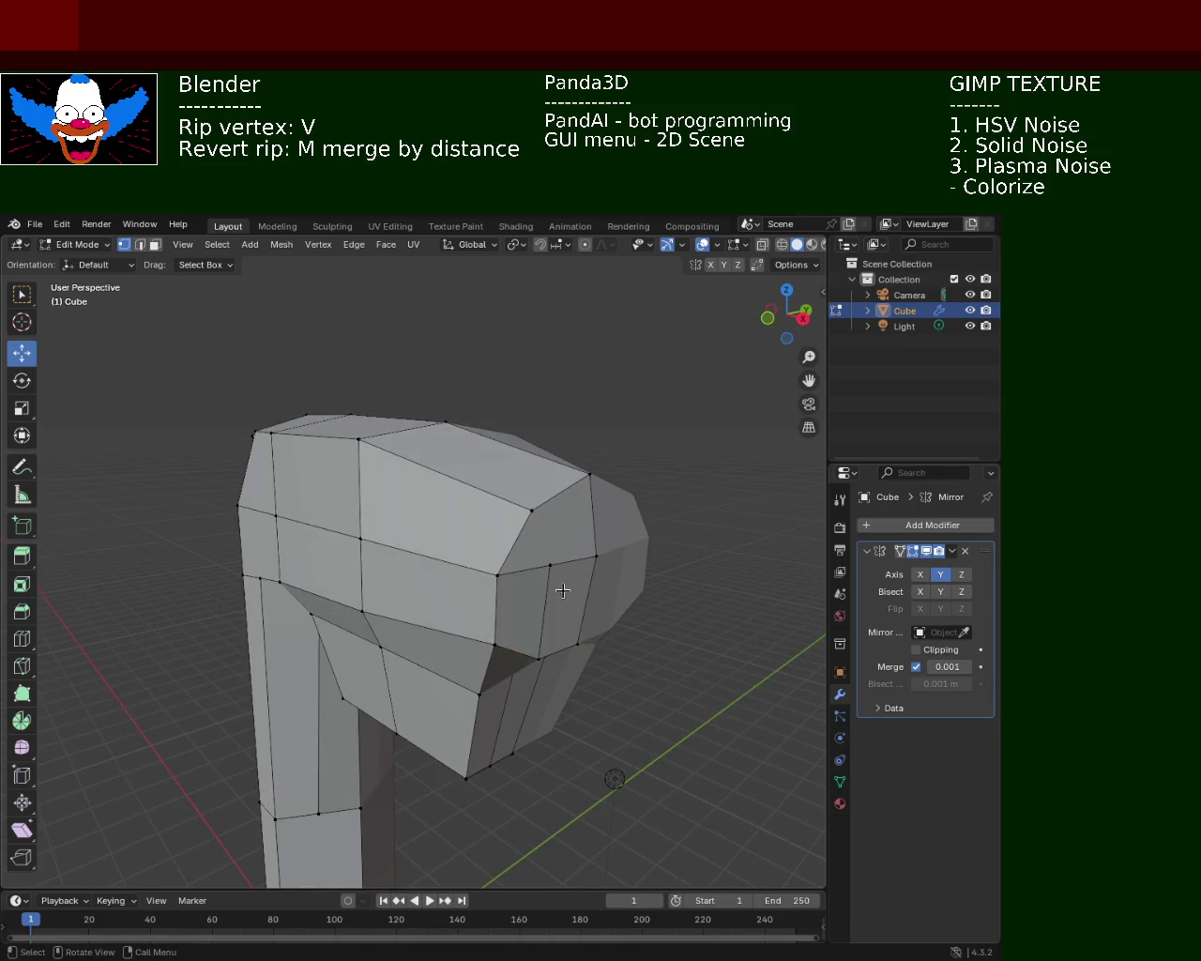
{"action": "left_click", "coordinate": [596, 556]}
{"action": "left_click", "coordinate": [540, 657], "text": "shift"}
{"action": "left_click", "coordinate": [577, 644], "text": "shift"}
{"action": "left_click", "coordinate": [600, 557], "text": "alt"}
{"action": "left_click", "coordinate": [576, 644], "text": "shift"}
{"action": "left_click", "coordinate": [540, 657], "text": "shift"}
{"action": "left_click", "coordinate": [550, 566], "text": "shift"}
{"action": "left_click_drag", "start_coordinate": [607, 621], "coordinate": [638, 629]}
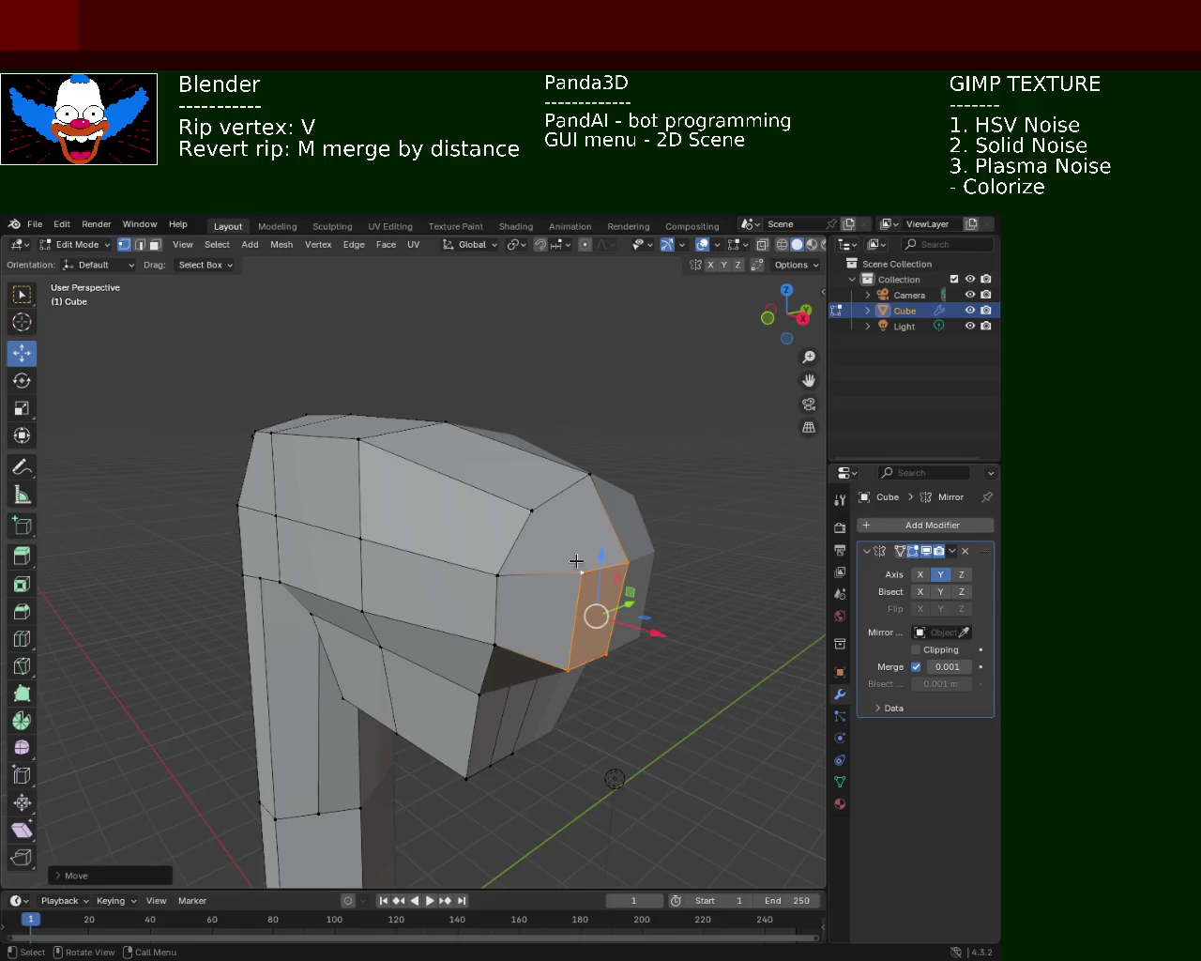
- Lower the head's top corner vertices along Z, one by about 0.07 m
{"action": "left_click", "coordinate": [589, 474]}
{"action": "mouse_move", "coordinate": [429, 509]}
{"action": "middle_mouse_down"}
{"action": "mouse_move", "coordinate": [372, 530]}
{"action": "mouse_move", "coordinate": [410, 493]}
{"action": "middle_mouse_up"}
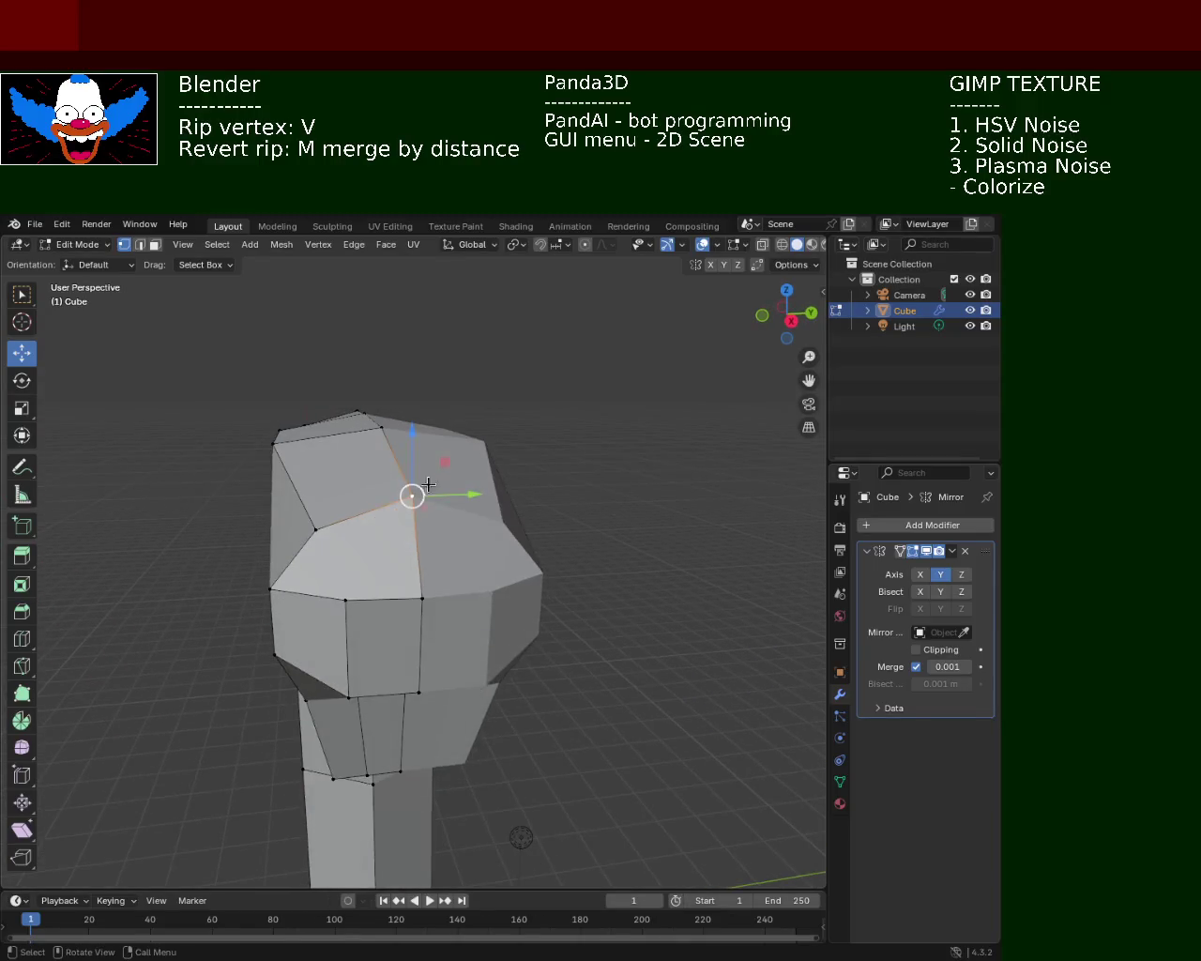
{"action": "left_click_drag", "start_coordinate": [416, 439], "coordinate": [399, 488]}
{"action": "middle_click_drag", "start_coordinate": [399, 488], "coordinate": [494, 509]}
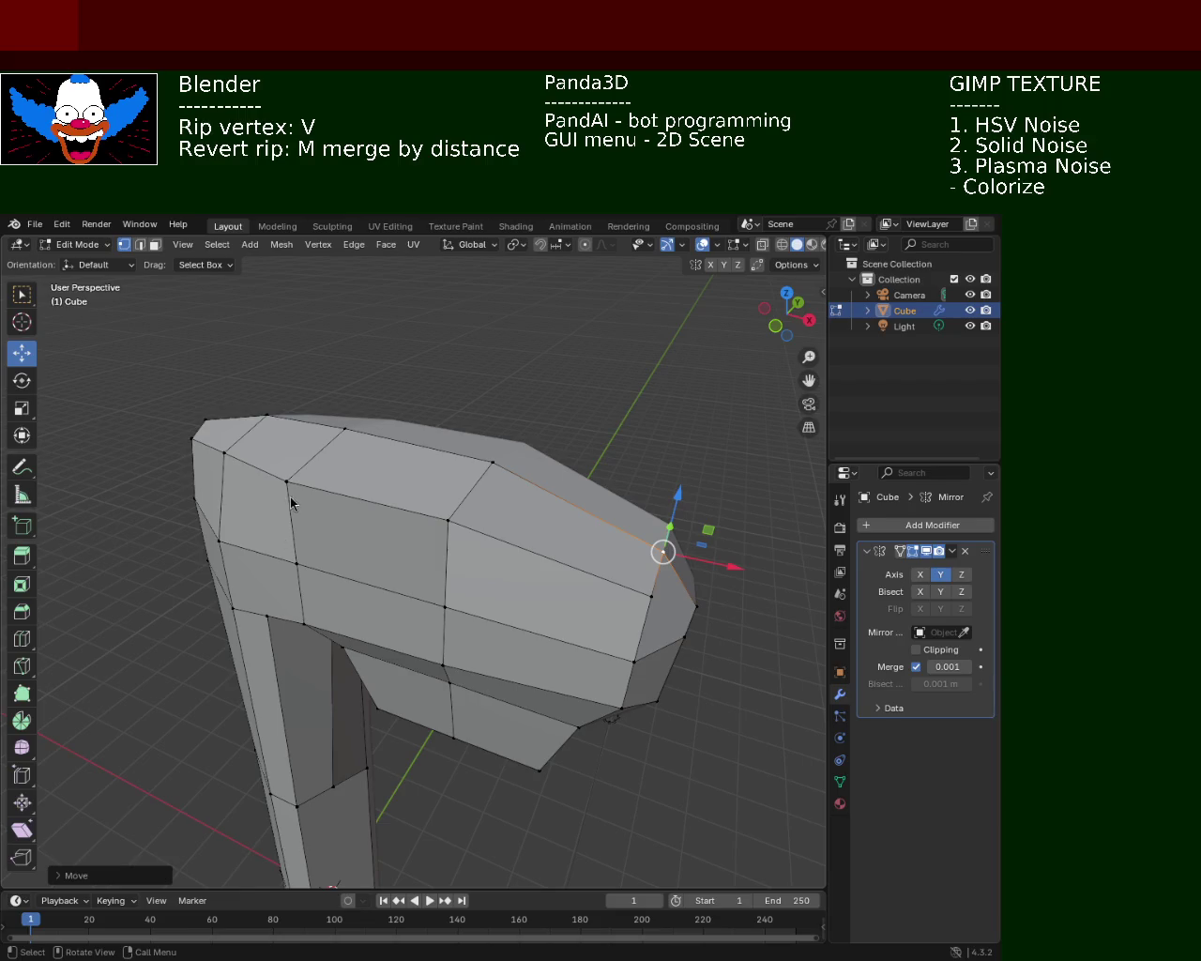
{"action": "mouse_move", "coordinate": [585, 625]}
{"action": "middle_mouse_down"}
{"action": "mouse_move", "coordinate": [616, 778]}
{"action": "mouse_move", "coordinate": [375, 550]}
{"action": "mouse_move", "coordinate": [457, 547]}
{"action": "mouse_move", "coordinate": [718, 606]}
{"action": "mouse_move", "coordinate": [356, 563]}
{"action": "mouse_move", "coordinate": [321, 515]}
{"action": "mouse_move", "coordinate": [351, 461]}
{"action": "middle_mouse_up"}
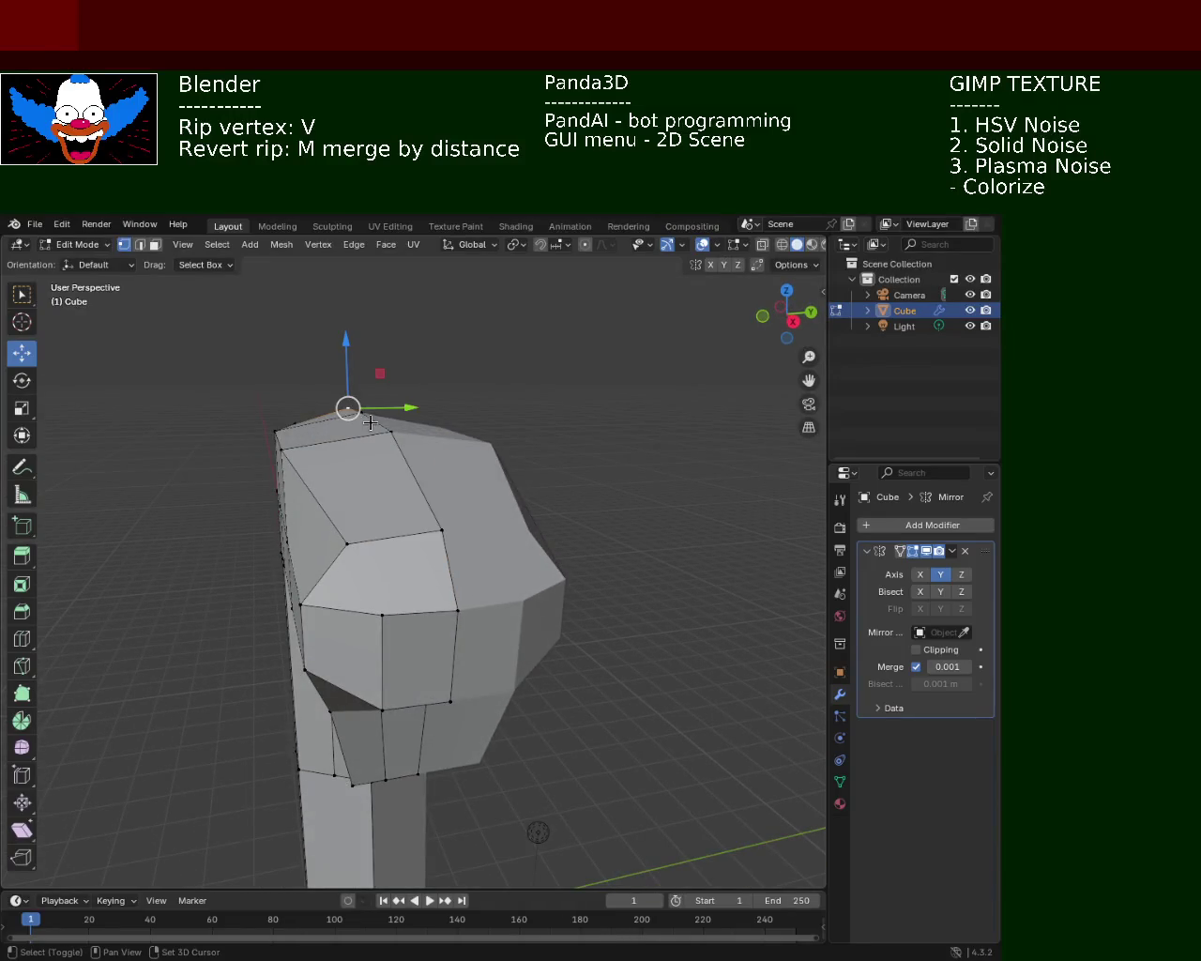
{"action": "left_click_drag", "start_coordinate": [362, 354], "coordinate": [366, 352]}
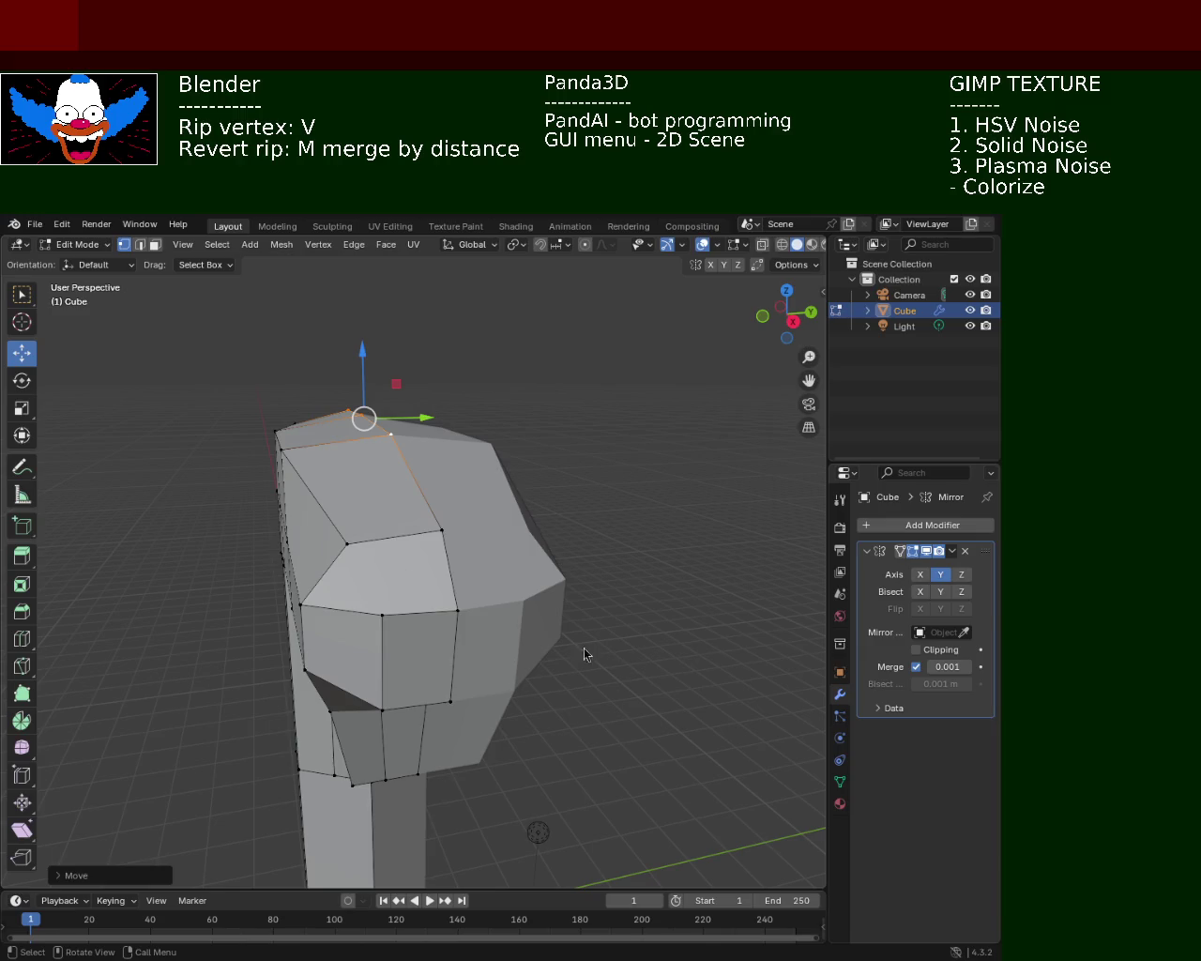
{"action": "mouse_move", "coordinate": [478, 628]}
{"action": "middle_mouse_down"}
{"action": "mouse_move", "coordinate": [592, 566]}
{"action": "mouse_move", "coordinate": [584, 517]}
{"action": "mouse_move", "coordinate": [600, 541]}
{"action": "middle_mouse_up"}
- Raise the corner vertices under the head along Z
{"action": "left_click", "coordinate": [354, 483]}
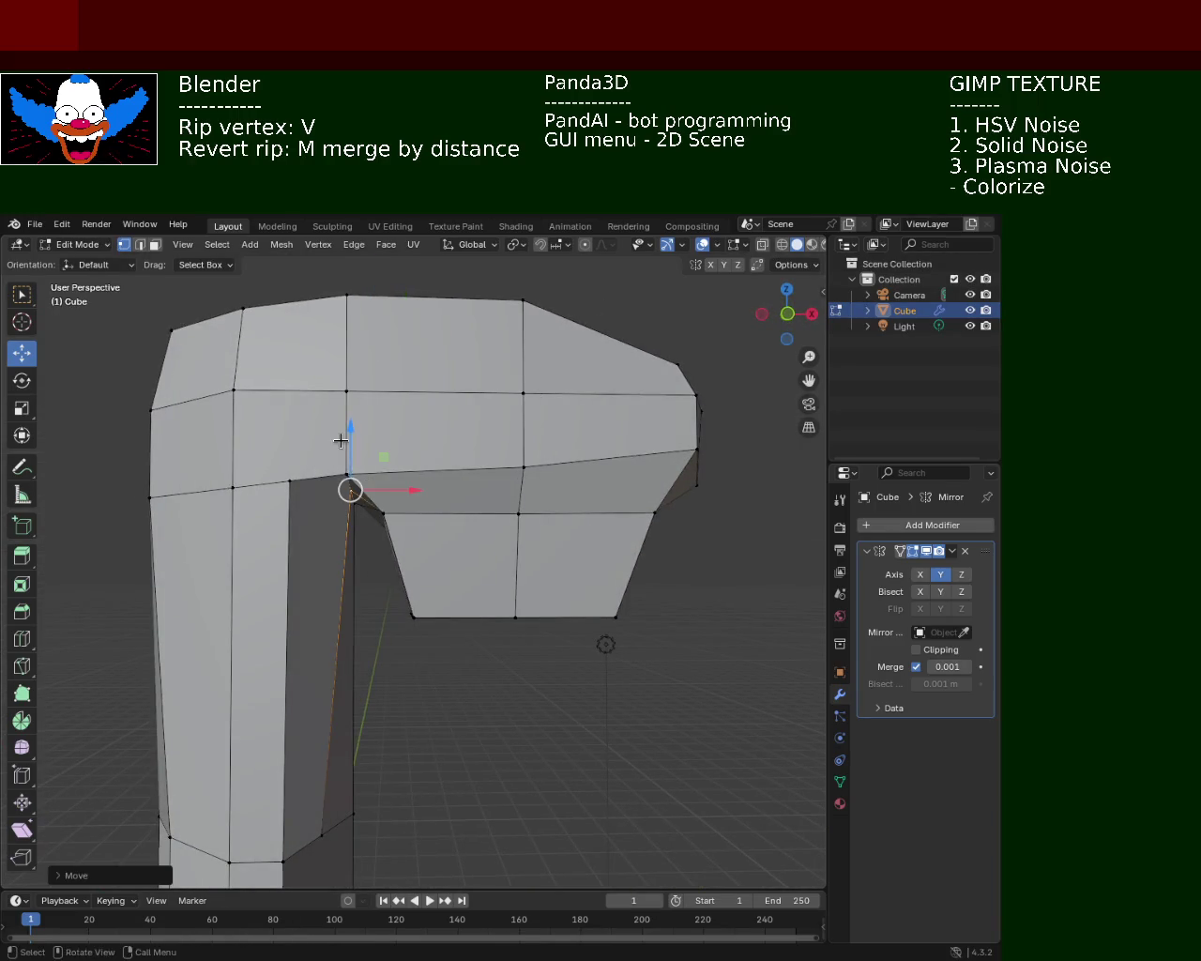
{"action": "left_click_drag", "start_coordinate": [350, 444], "coordinate": [356, 412]}
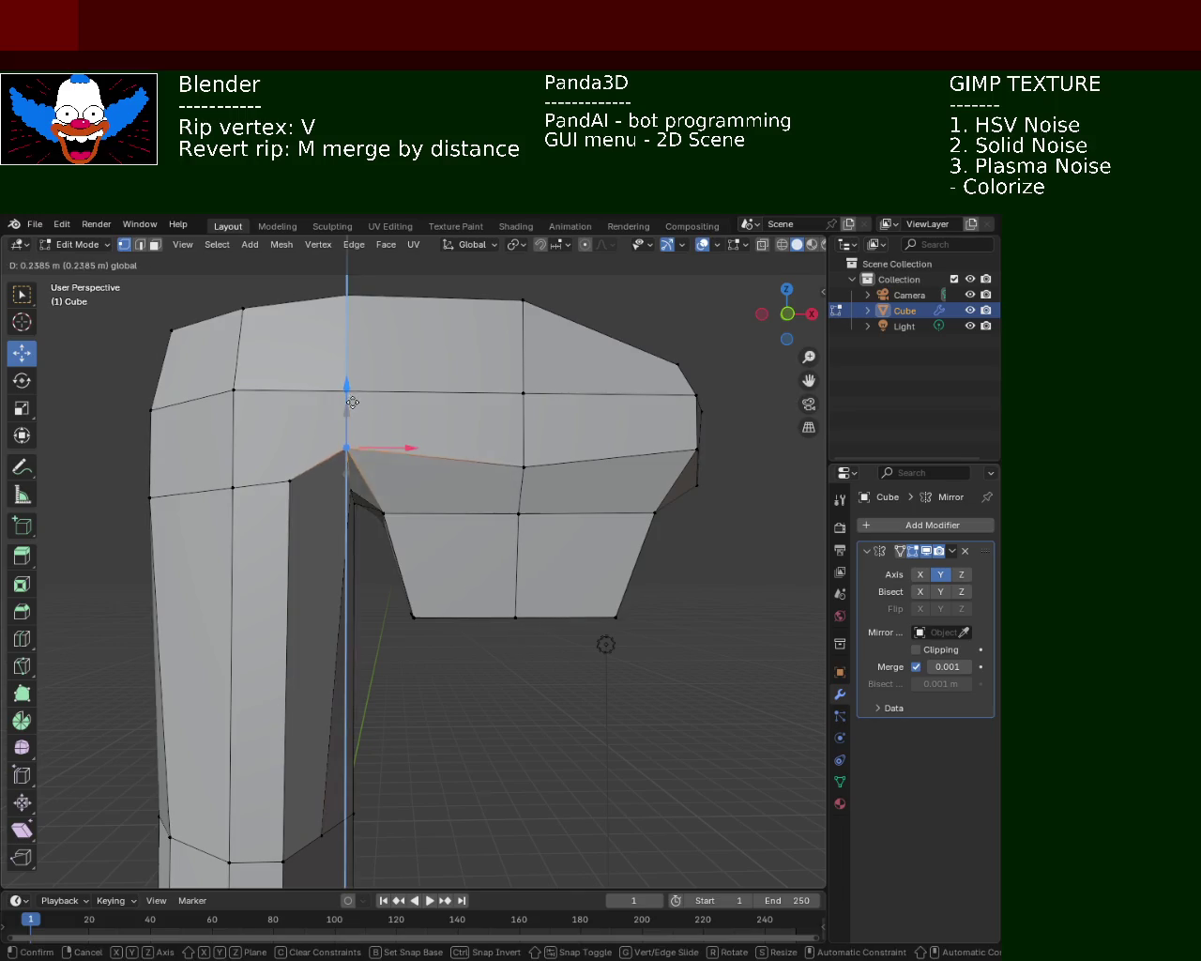
{"action": "middle_click_drag", "start_coordinate": [362, 415], "coordinate": [539, 454]}
{"action": "left_click", "coordinate": [548, 459]}
{"action": "left_click_drag", "start_coordinate": [556, 430], "coordinate": [554, 418]}
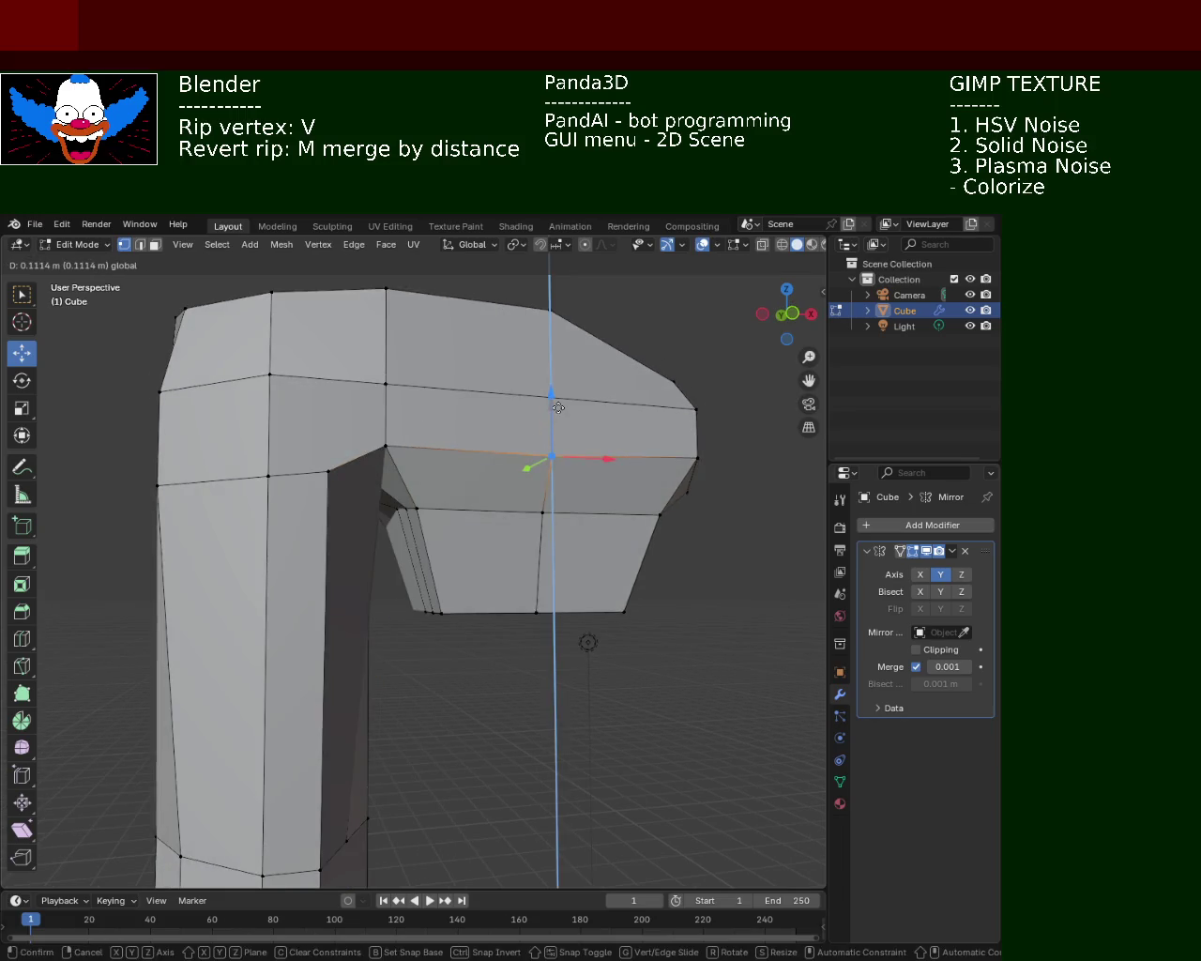
- Shift the inner corner vertices at the handle junction along X
{"action": "middle_click_drag", "start_coordinate": [495, 502], "coordinate": [436, 453]}
{"action": "mouse_move", "coordinate": [369, 499]}
{"action": "middle_mouse_down"}
{"action": "mouse_move", "coordinate": [342, 531]}
{"action": "mouse_move", "coordinate": [376, 550]}
{"action": "middle_mouse_up"}
{"action": "left_click", "coordinate": [331, 460]}
{"action": "left_click", "coordinate": [346, 503], "text": "shift"}
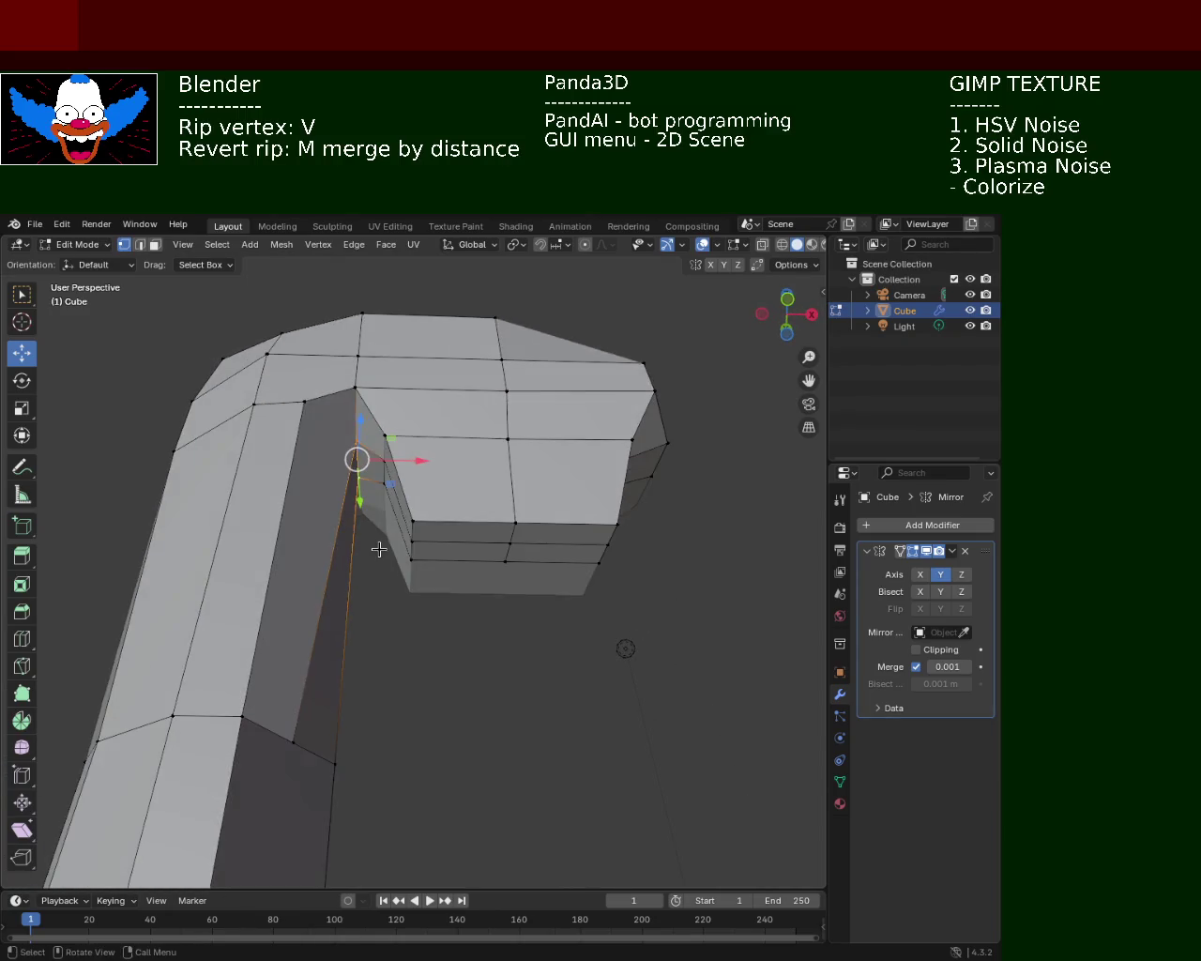
{"action": "key", "text": "v"}
{"action": "key", "text": "x"}
{"action": "left_click", "coordinate": [404, 480]}
{"action": "mouse_move", "coordinate": [479, 489]}
{"action": "middle_mouse_down"}
{"action": "mouse_move", "coordinate": [492, 478]}
{"action": "mouse_move", "coordinate": [493, 508]}
{"action": "middle_mouse_up"}
- Lower the inner corner vertex at the handle junction along Z and slide it along X toward the handle
{"action": "left_click", "coordinate": [406, 383]}
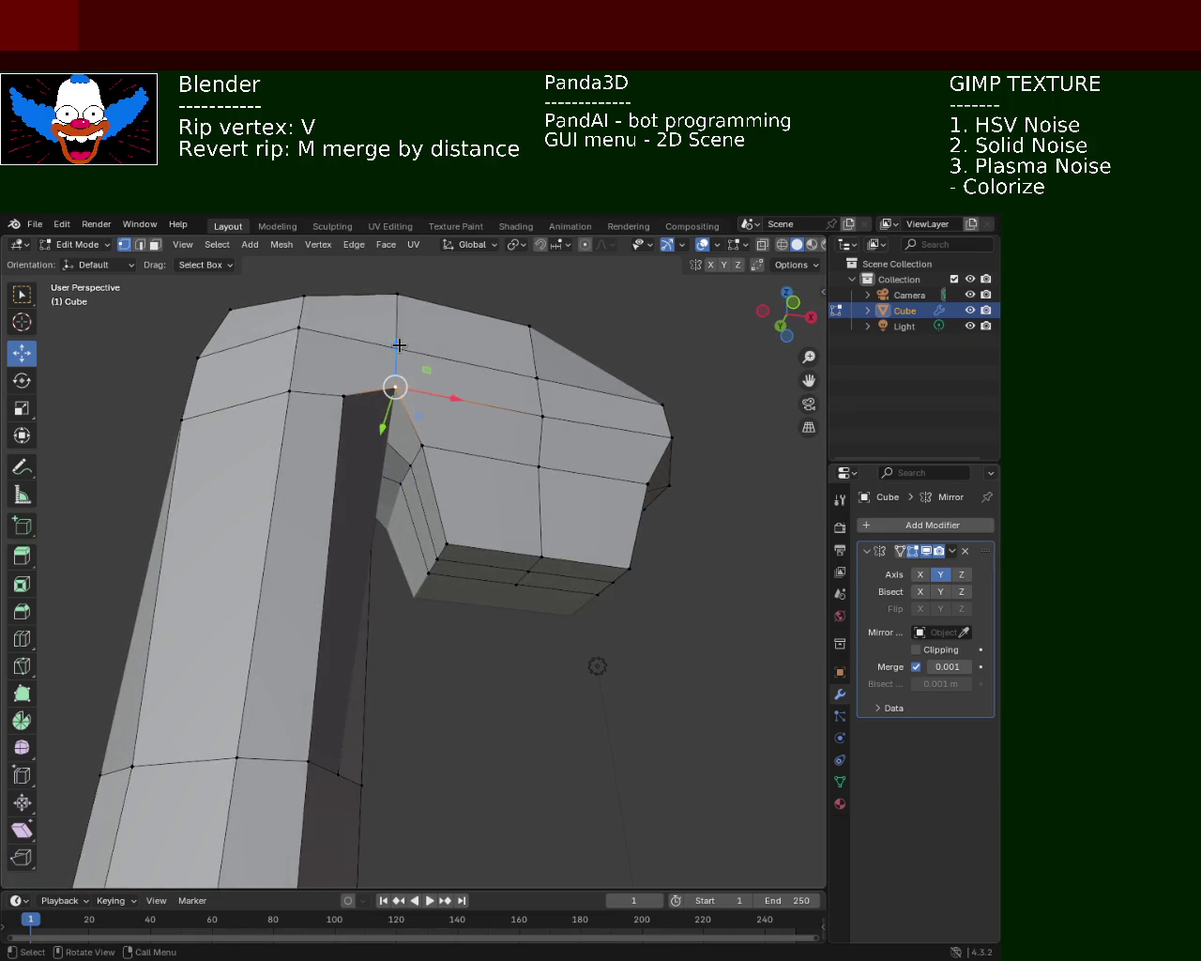
{"action": "middle_click_drag", "start_coordinate": [399, 345], "coordinate": [399, 377]}
{"action": "left_click_drag", "start_coordinate": [399, 379], "coordinate": [400, 405]}
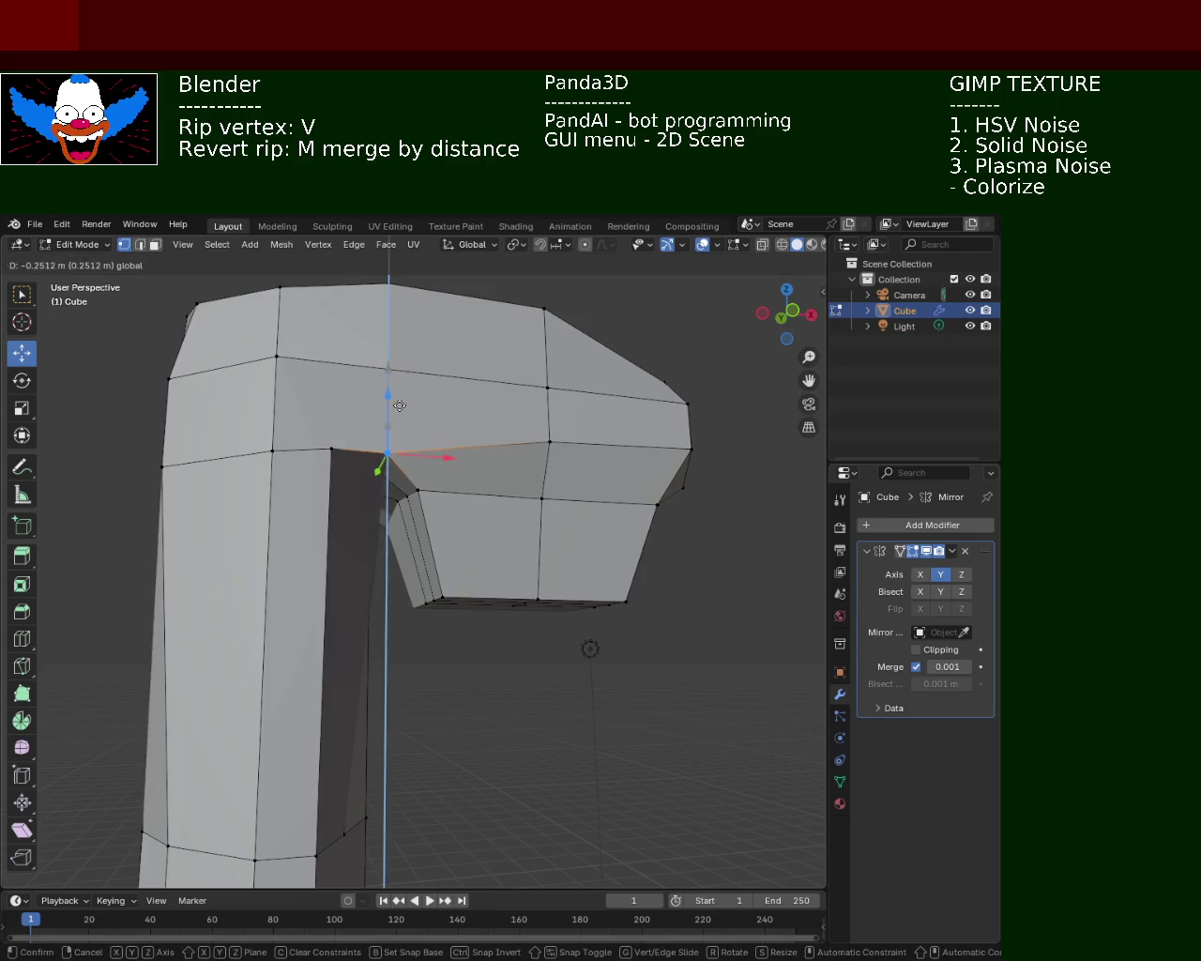
{"action": "left_click_drag", "start_coordinate": [440, 454], "coordinate": [434, 455]}
{"action": "mouse_move", "coordinate": [433, 454]}
{"action": "middle_mouse_down"}
{"action": "mouse_move", "coordinate": [355, 422]}
{"action": "mouse_move", "coordinate": [524, 521]}
{"action": "middle_mouse_up"}
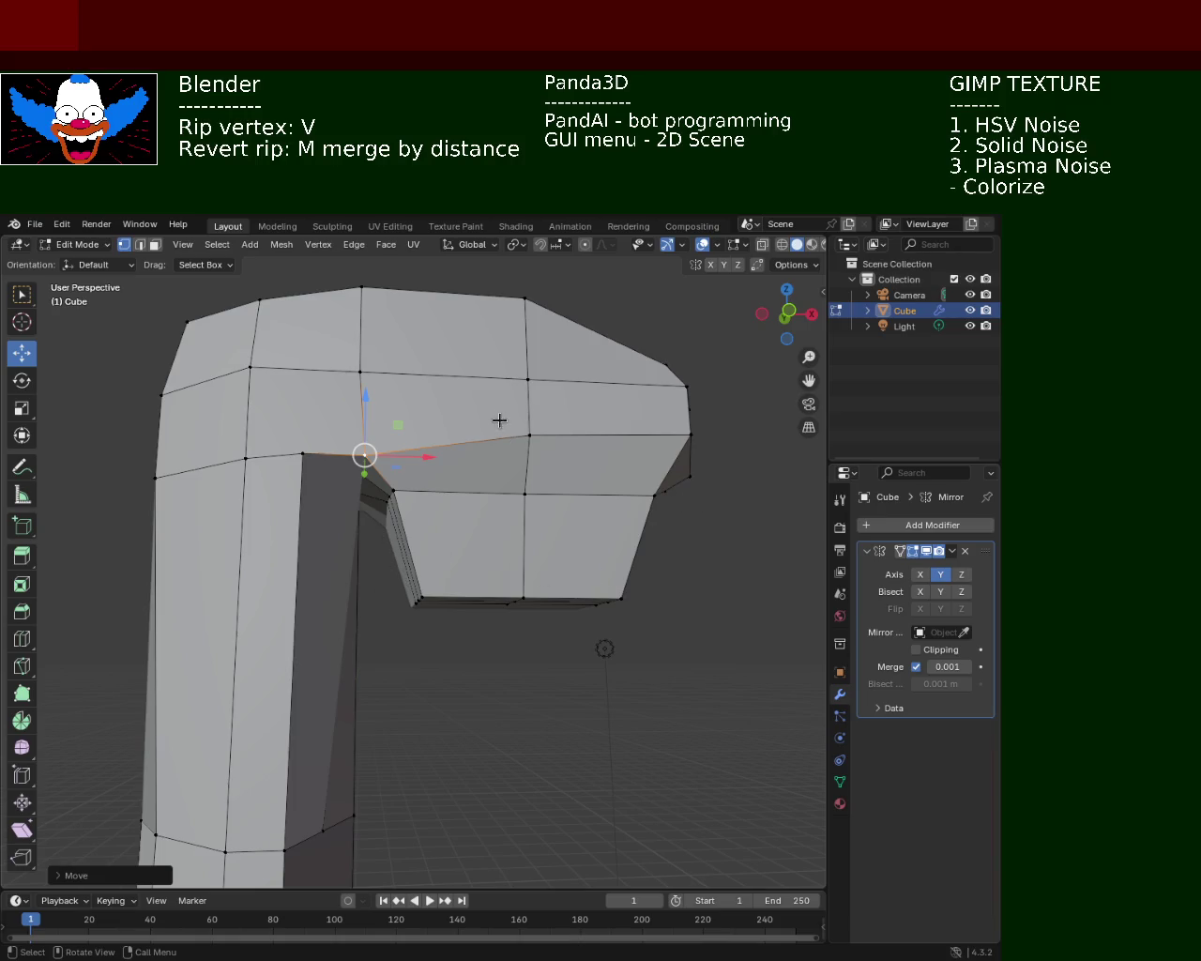
- Lower the two vertices on the head's tip edge along Z
{"action": "left_click", "coordinate": [529, 435]}
{"action": "left_click_drag", "start_coordinate": [530, 389], "coordinate": [524, 409]}
{"action": "left_click", "coordinate": [690, 434]}
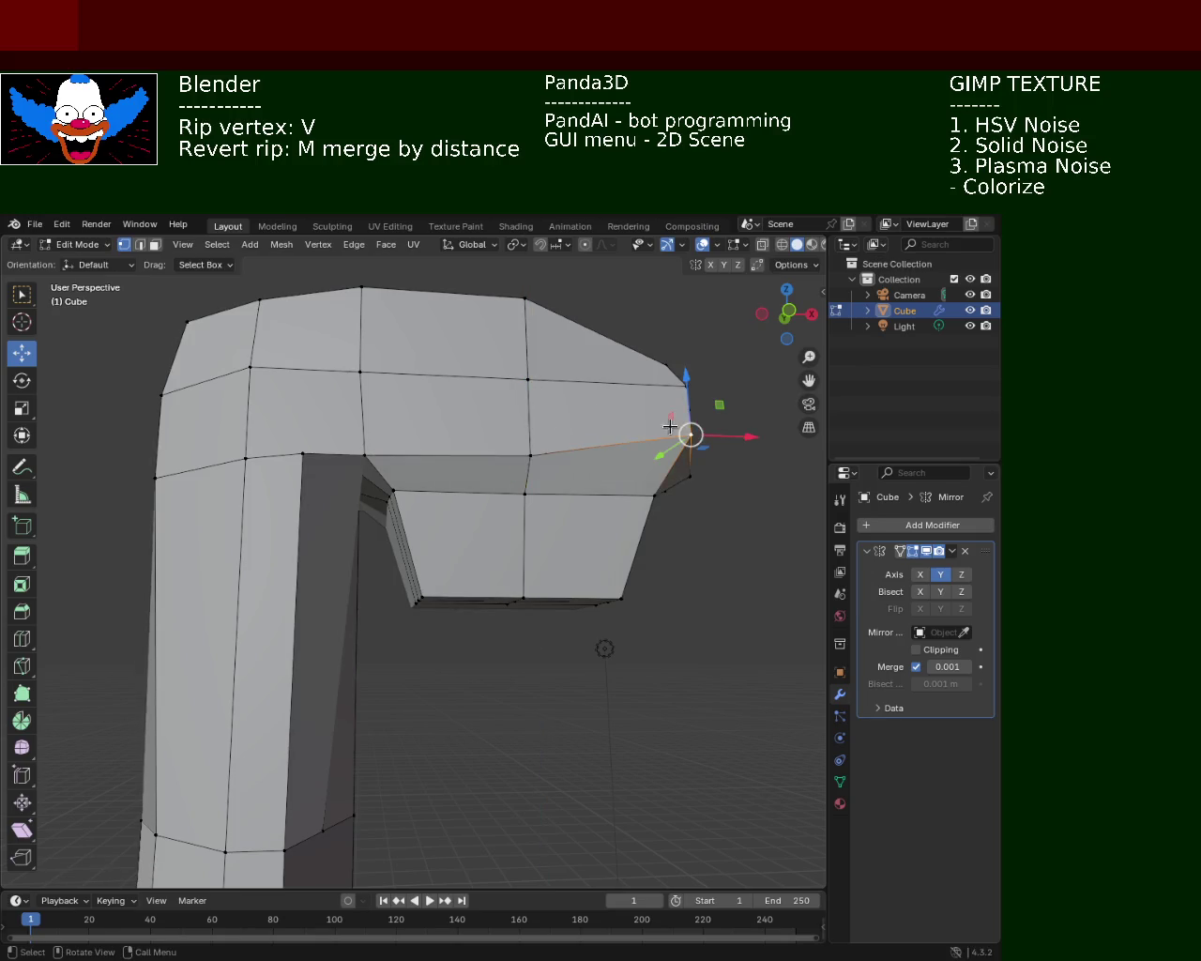
{"action": "left_click_drag", "start_coordinate": [685, 411], "coordinate": [682, 433]}
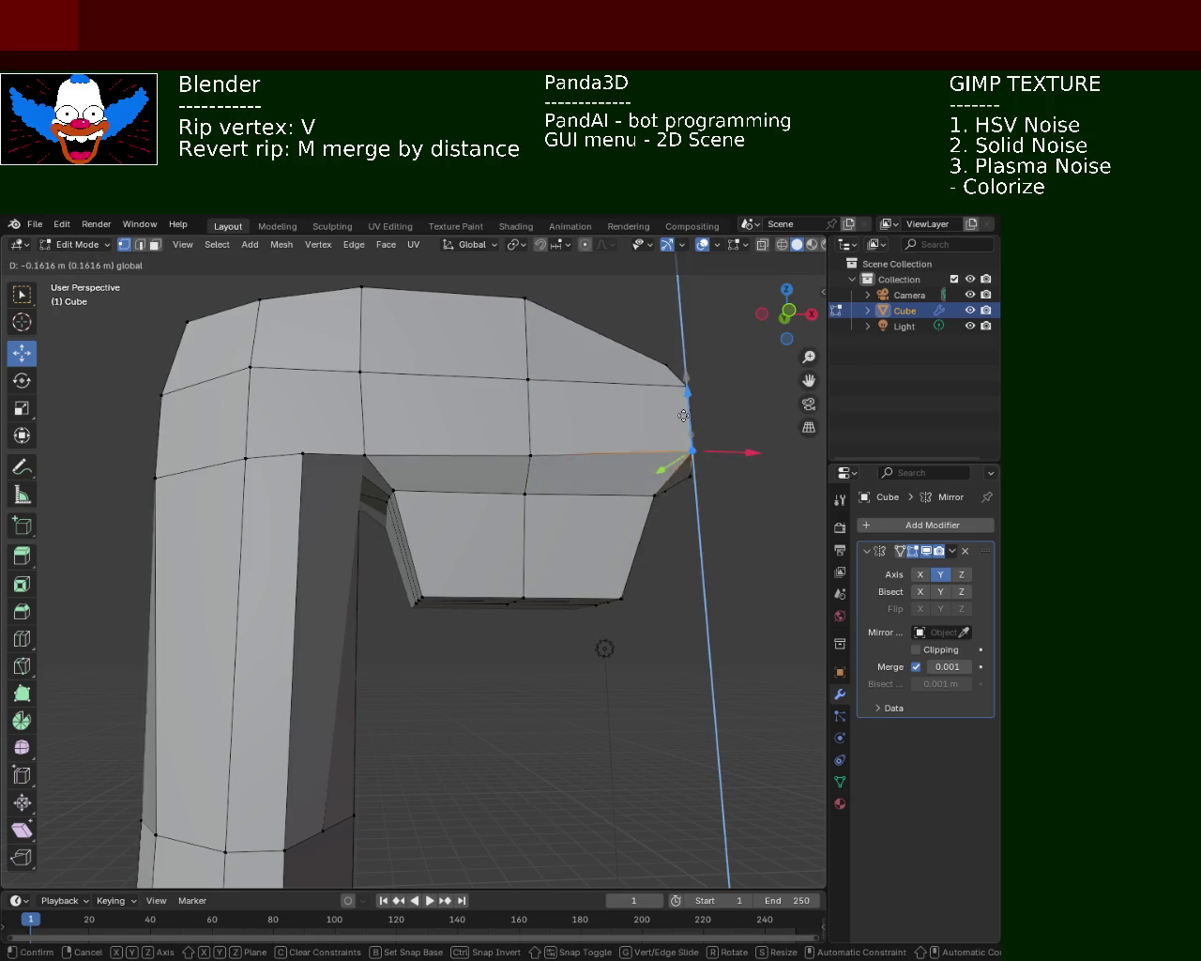
- Select the top ridge vertices and push them outward along Y
{"action": "middle_click_drag", "start_coordinate": [682, 432], "coordinate": [511, 551]}
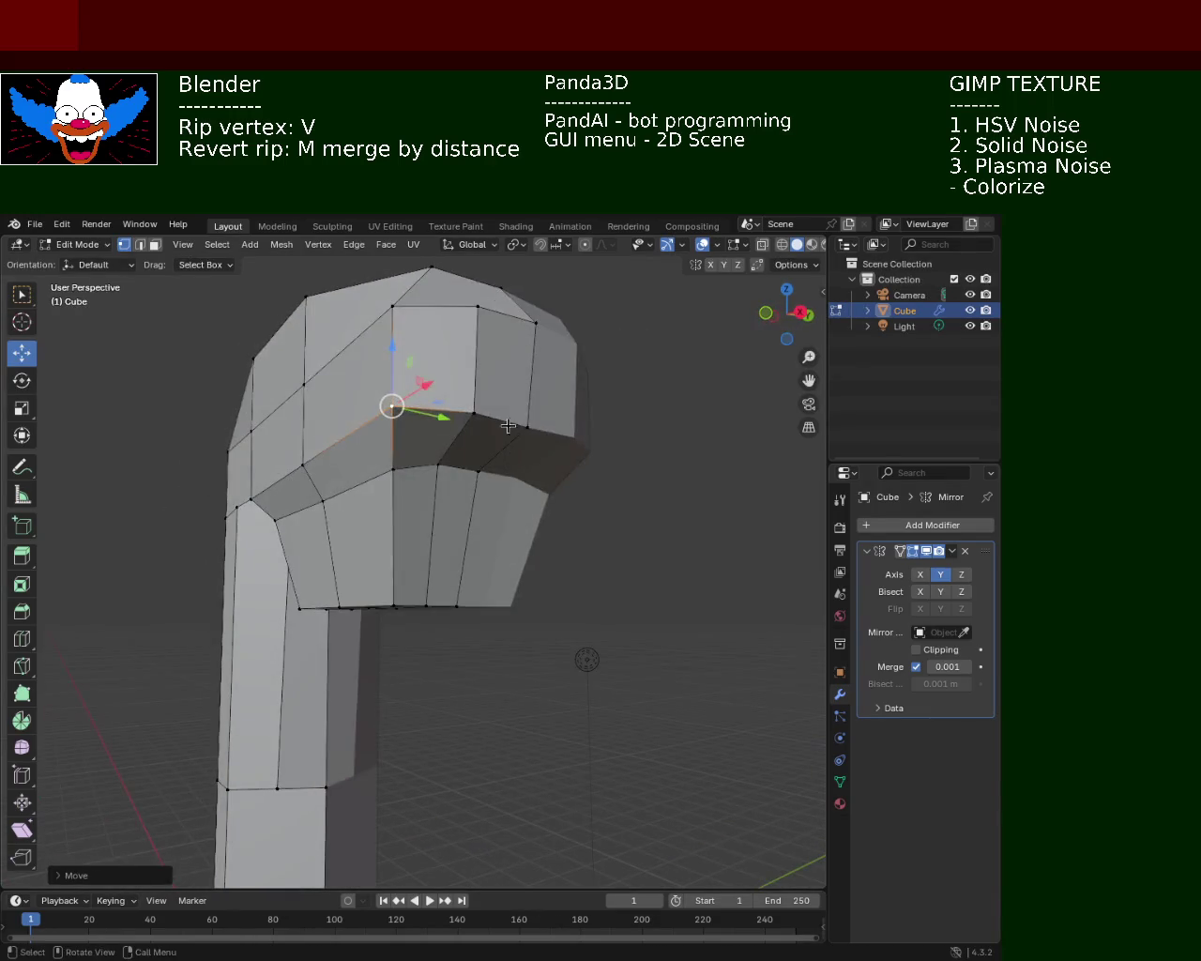
{"action": "left_click", "coordinate": [587, 619]}
{"action": "left_click", "coordinate": [534, 555], "text": "shift"}
{"action": "mouse_move", "coordinate": [524, 551]}
{"action": "middle_mouse_down"}
{"action": "mouse_move", "coordinate": [489, 505]}
{"action": "mouse_move", "coordinate": [525, 451]}
{"action": "middle_mouse_up"}
{"action": "left_click_drag", "start_coordinate": [563, 364], "coordinate": [482, 375]}
{"action": "middle_click_drag", "start_coordinate": [531, 388], "coordinate": [456, 466]}
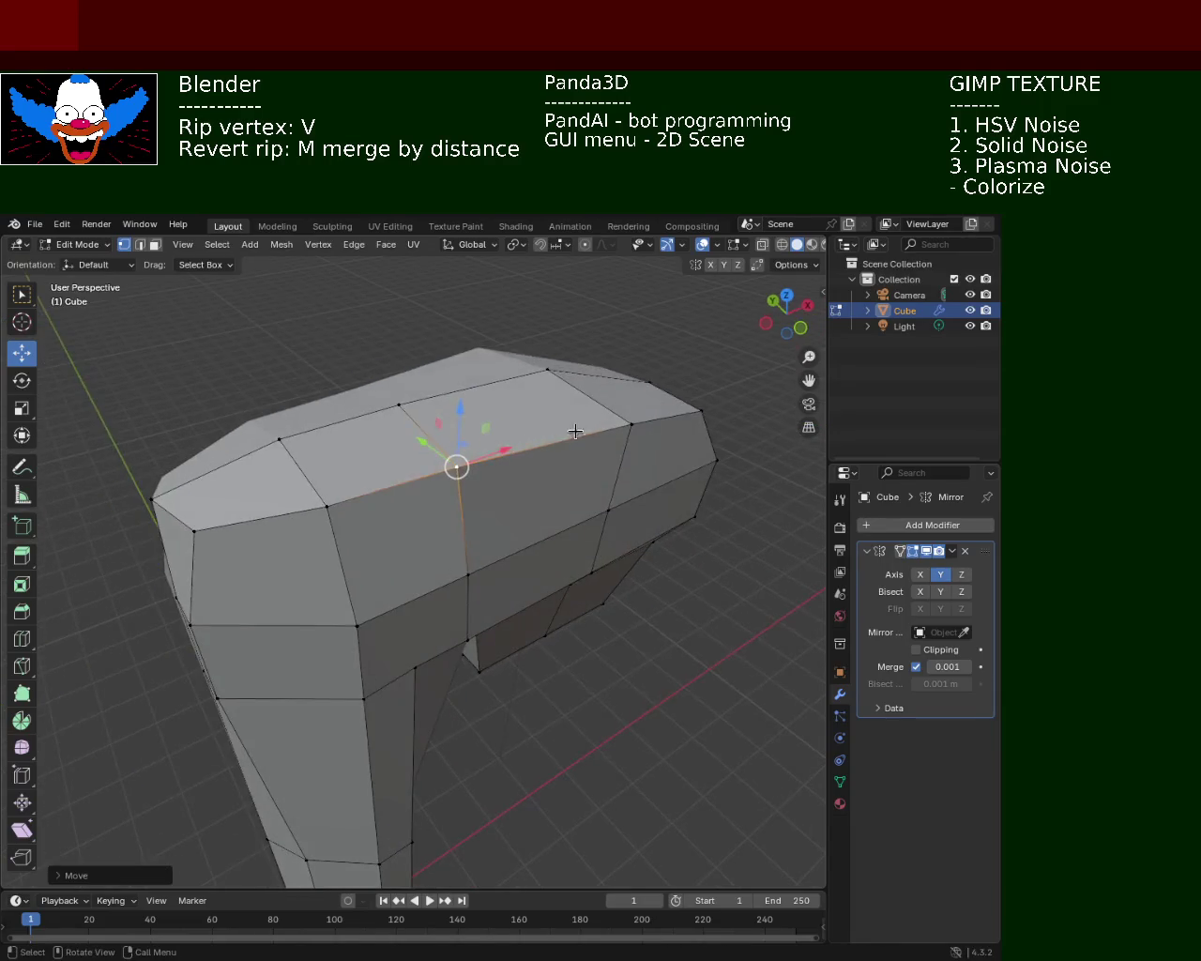
{"action": "left_click", "coordinate": [568, 392]}
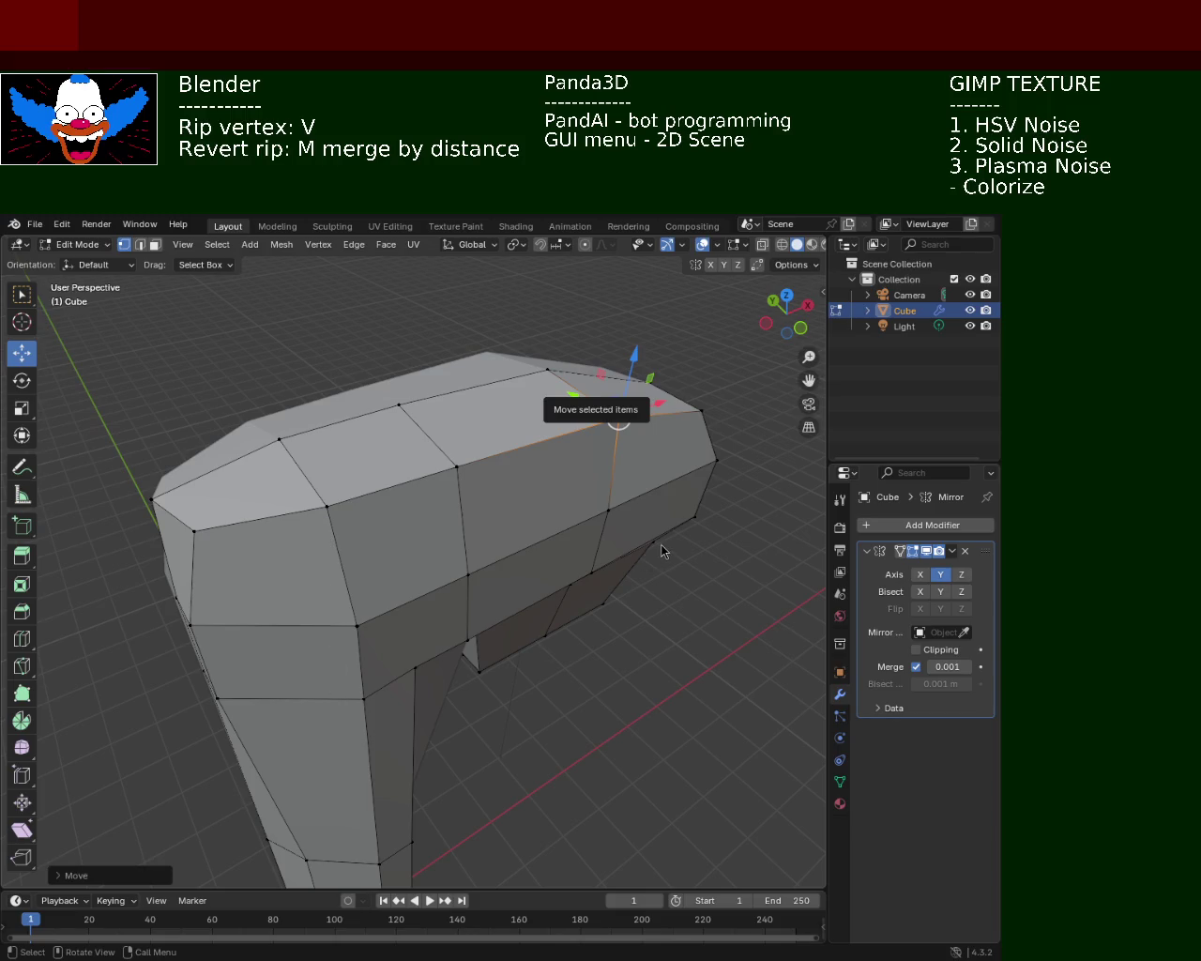
{"action": "mouse_move", "coordinate": [708, 578]}
{"action": "middle_mouse_down"}
{"action": "mouse_move", "coordinate": [549, 537]}
{"action": "mouse_move", "coordinate": [577, 565]}
{"action": "mouse_move", "coordinate": [390, 564]}
{"action": "middle_mouse_up"}
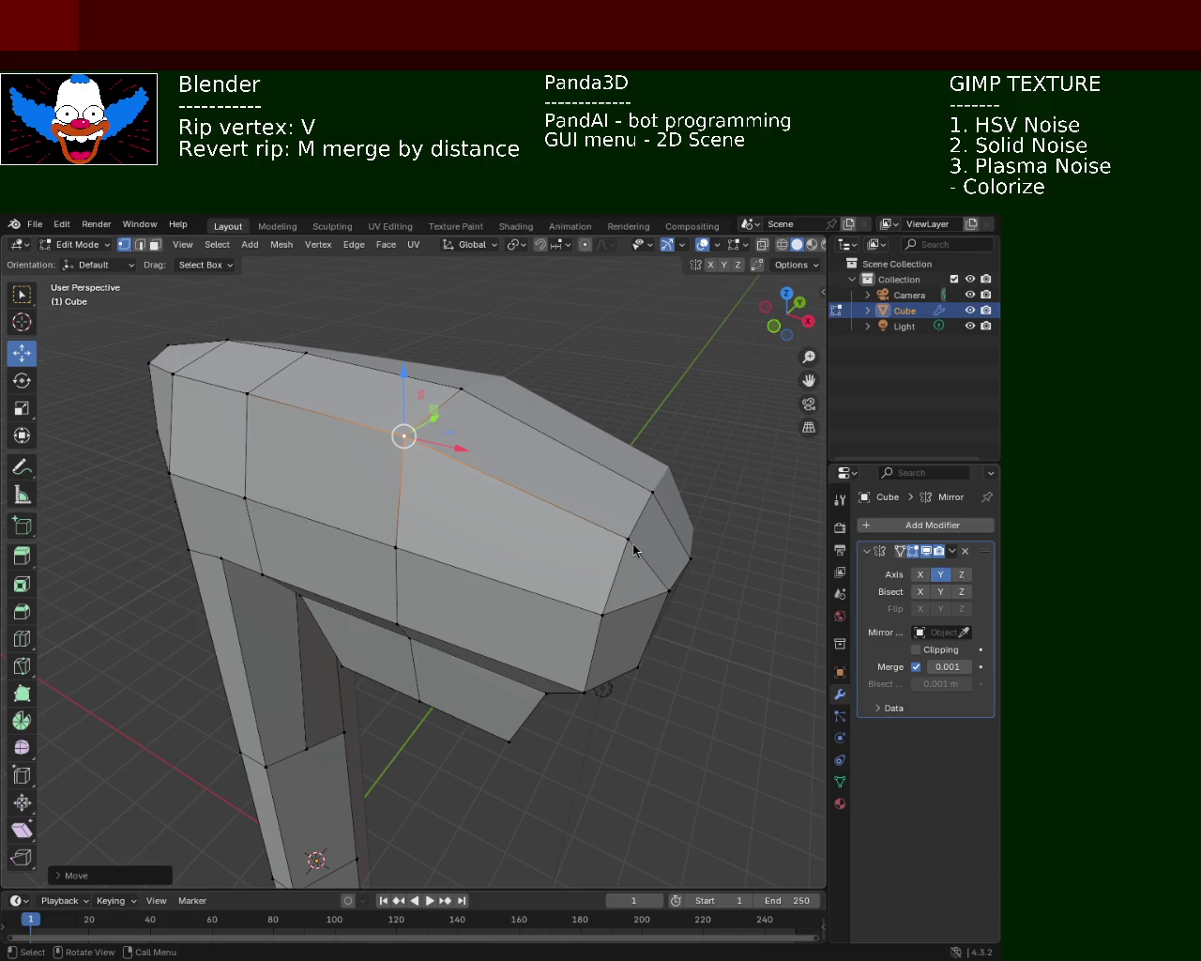
- Raise the two top vertices of the head to square off its upper outline
{"action": "middle_click_drag", "start_coordinate": [635, 550], "coordinate": [482, 550]}
{"action": "left_click", "coordinate": [321, 412], "text": "shift"}
{"action": "left_click", "coordinate": [321, 412], "text": "shift"}
{"action": "key", "text": "g"}
{"action": "left_click", "coordinate": [341, 350]}
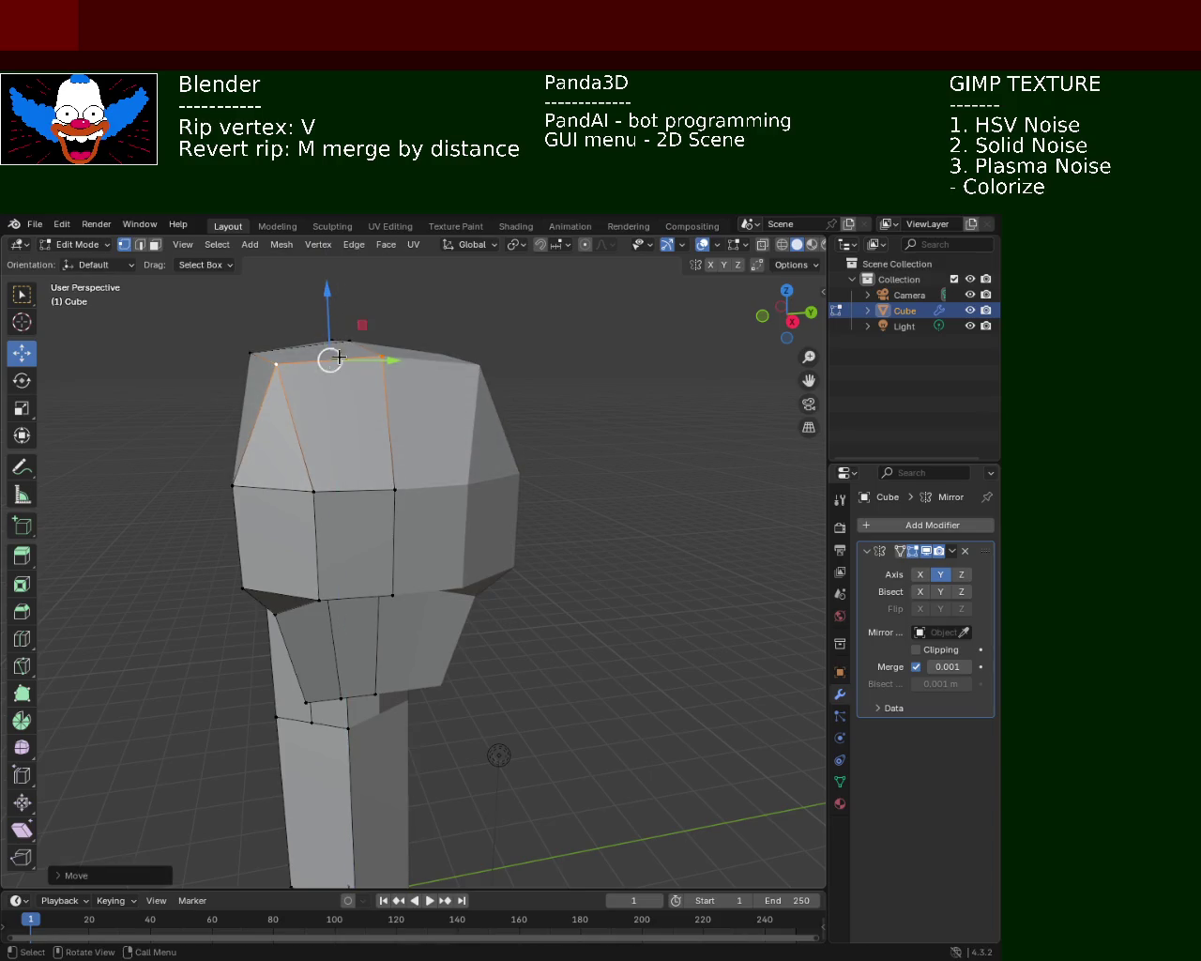
{"action": "middle_click_drag", "start_coordinate": [341, 350], "coordinate": [329, 498]}
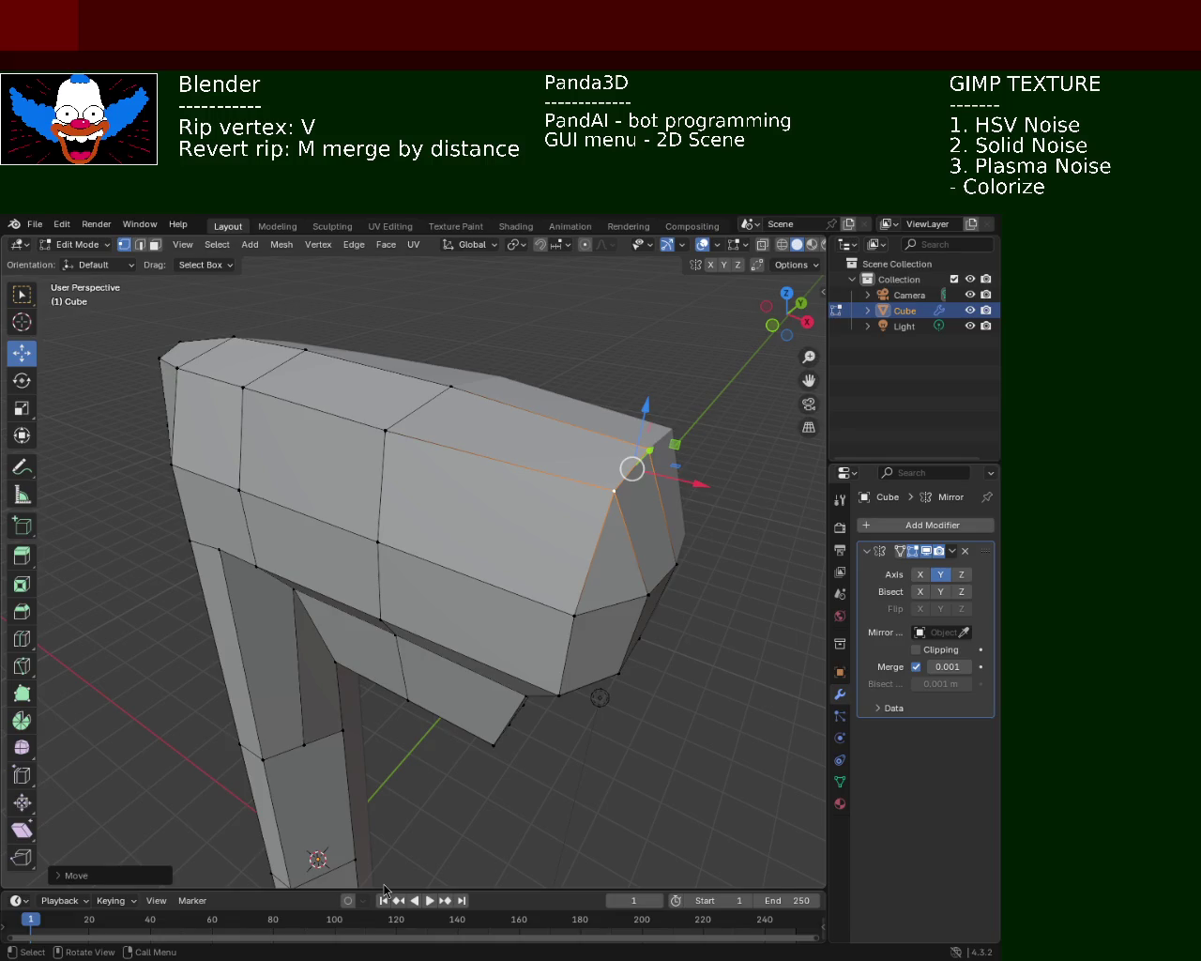
- Box-select the head's bottom edge loop and raise it along Z
{"action": "mouse_move", "coordinate": [750, 482]}
{"action": "middle_mouse_down"}
{"action": "mouse_move", "coordinate": [615, 571]}
{"action": "mouse_move", "coordinate": [669, 639]}
{"action": "middle_mouse_up"}
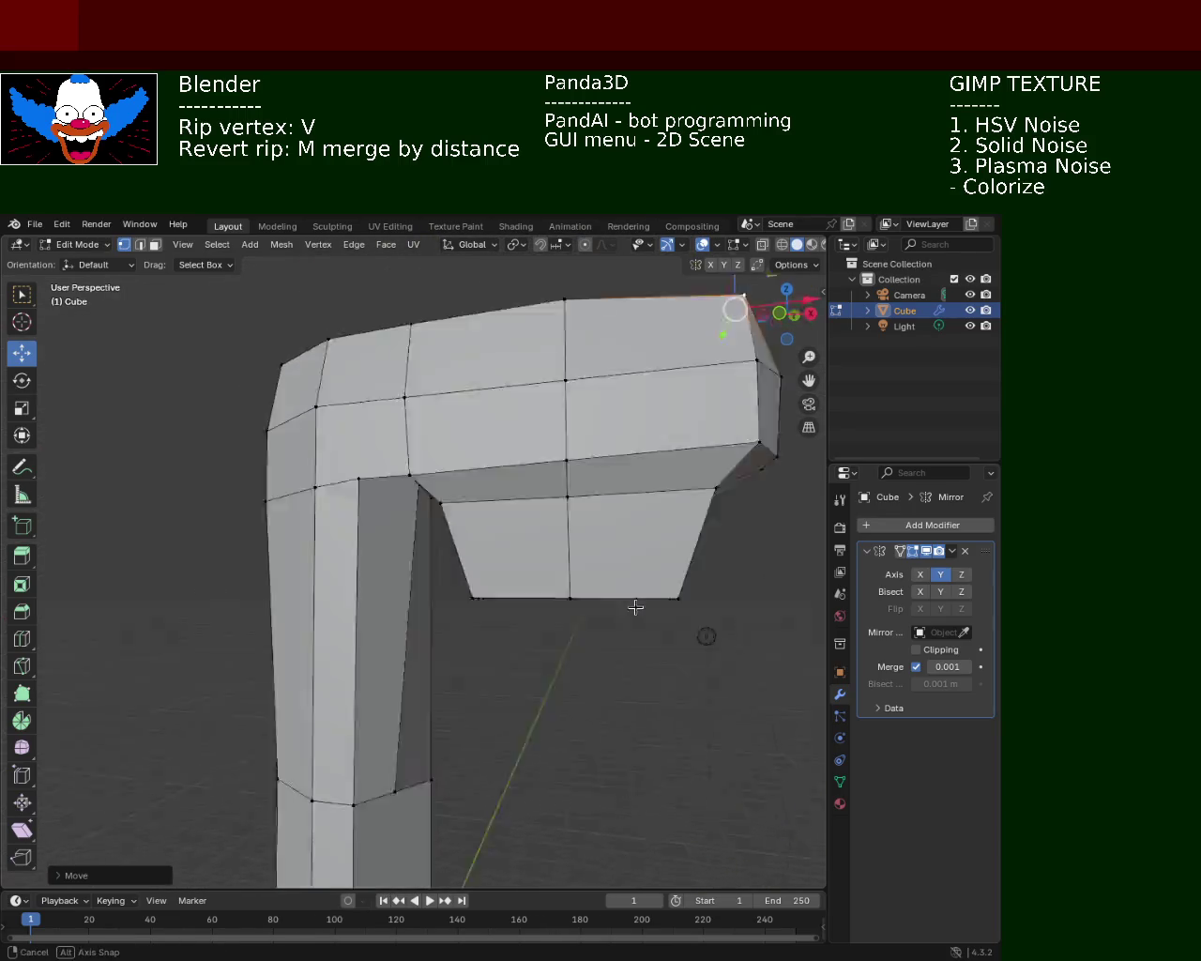
{"action": "left_click_drag", "start_coordinate": [679, 644], "coordinate": [469, 527]}
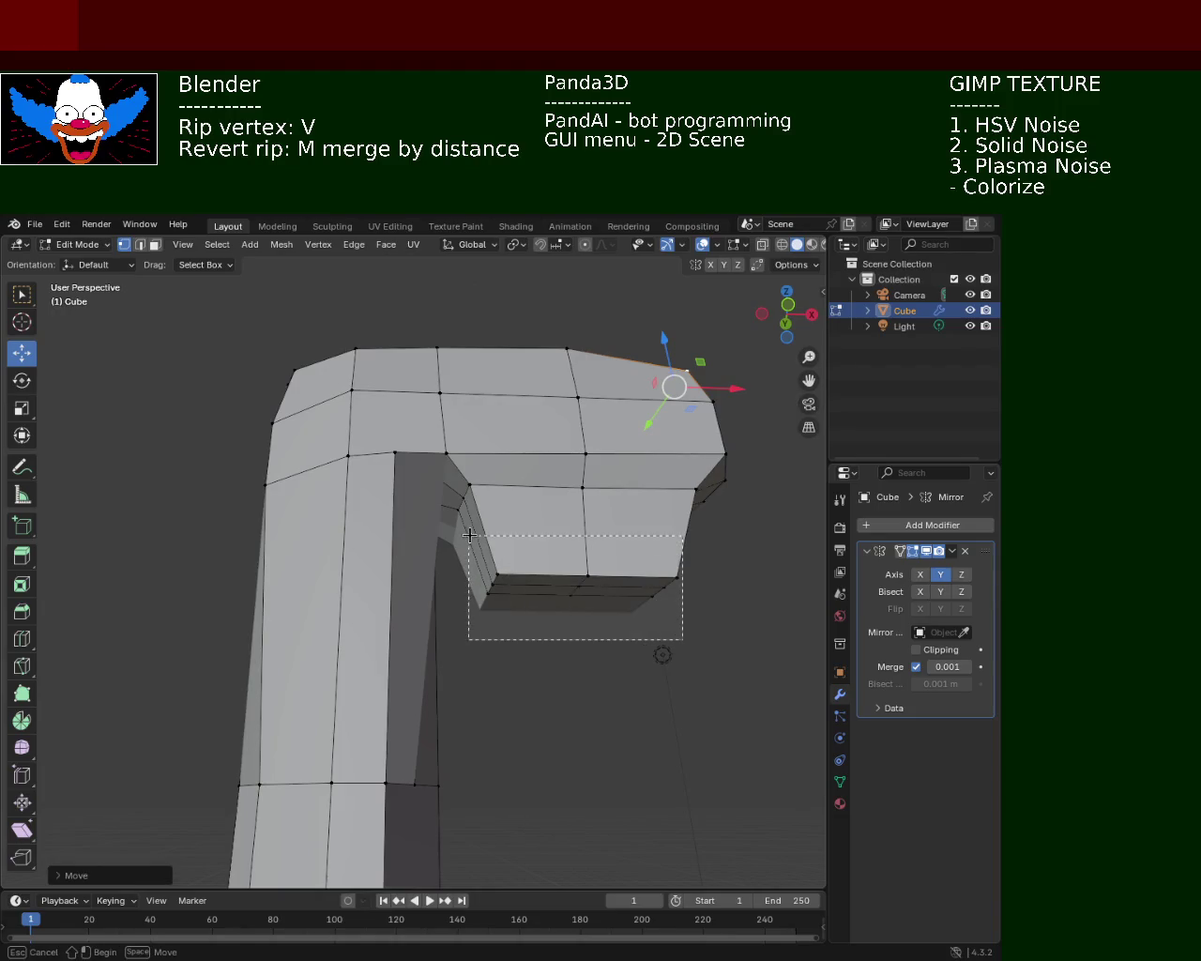
{"action": "left_click_drag", "start_coordinate": [582, 540], "coordinate": [584, 515]}
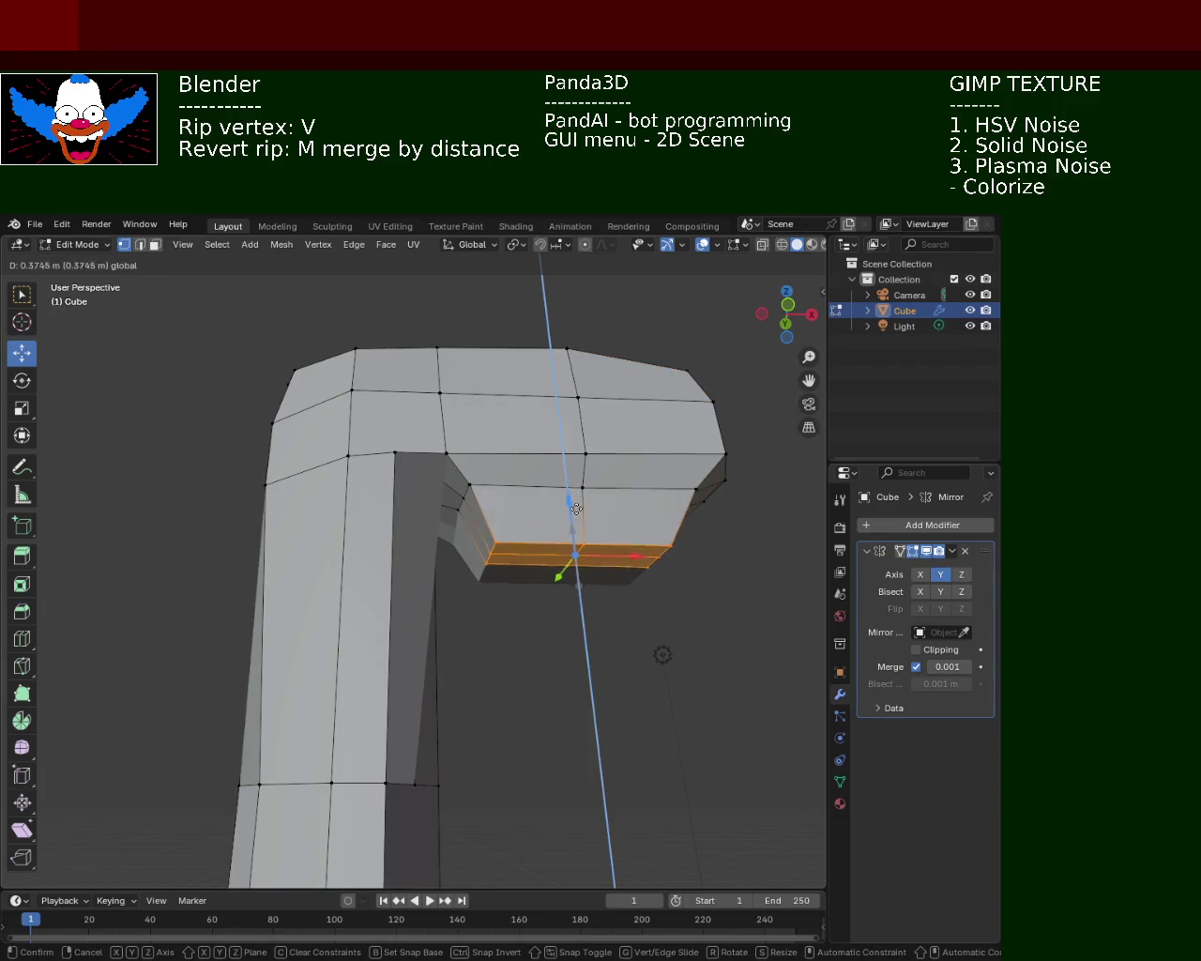
- Lower the corner vertex under the head slightly on Z, then slide it along X
{"action": "mouse_move", "coordinate": [584, 515]}
{"action": "middle_mouse_down"}
{"action": "mouse_move", "coordinate": [326, 501]}
{"action": "mouse_move", "coordinate": [318, 442]}
{"action": "mouse_move", "coordinate": [394, 412]}
{"action": "middle_mouse_up"}
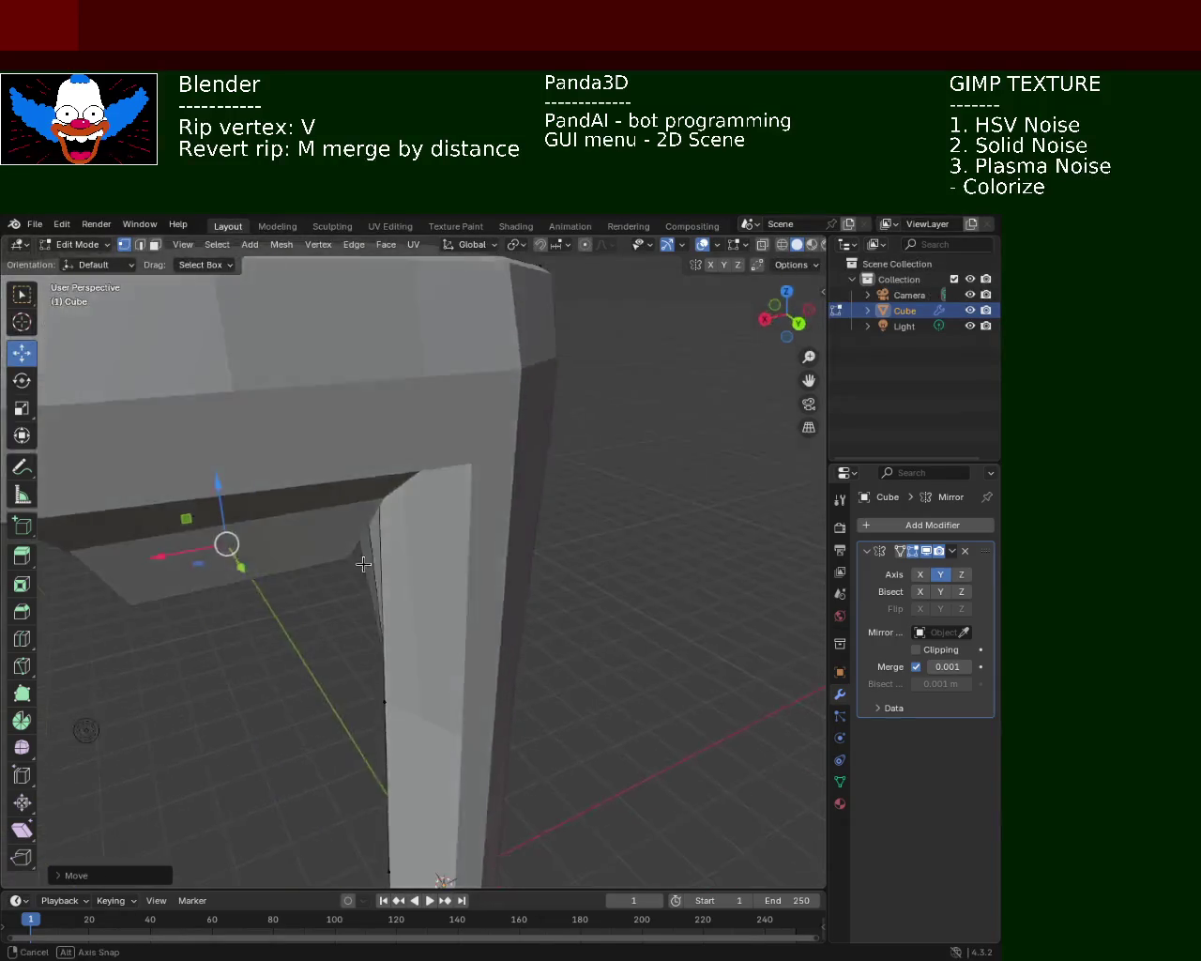
{"action": "left_click", "coordinate": [416, 446]}
{"action": "left_click", "coordinate": [367, 442]}
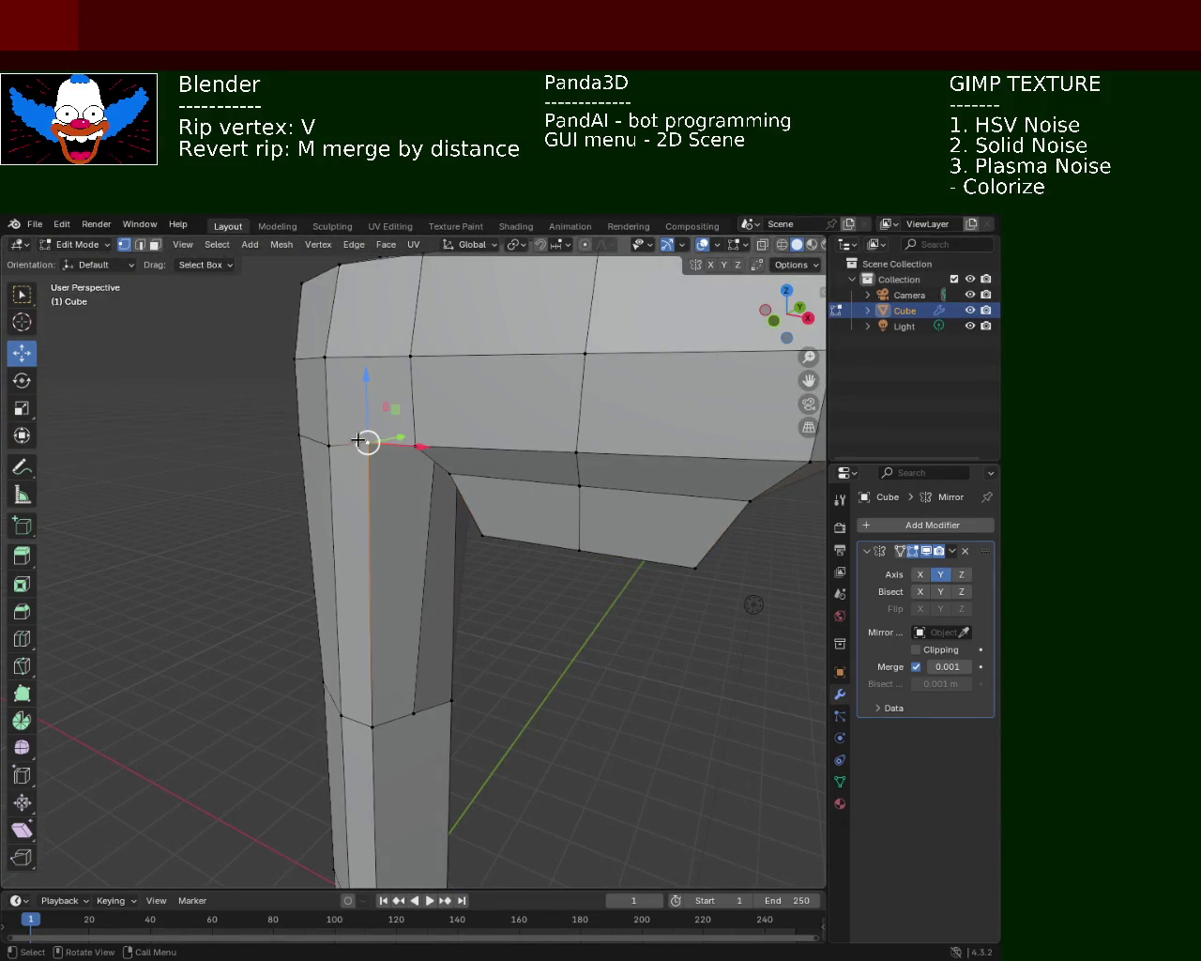
{"action": "left_click_drag", "start_coordinate": [367, 402], "coordinate": [367, 414]}
{"action": "middle_click_drag", "start_coordinate": [429, 429], "coordinate": [462, 477]}
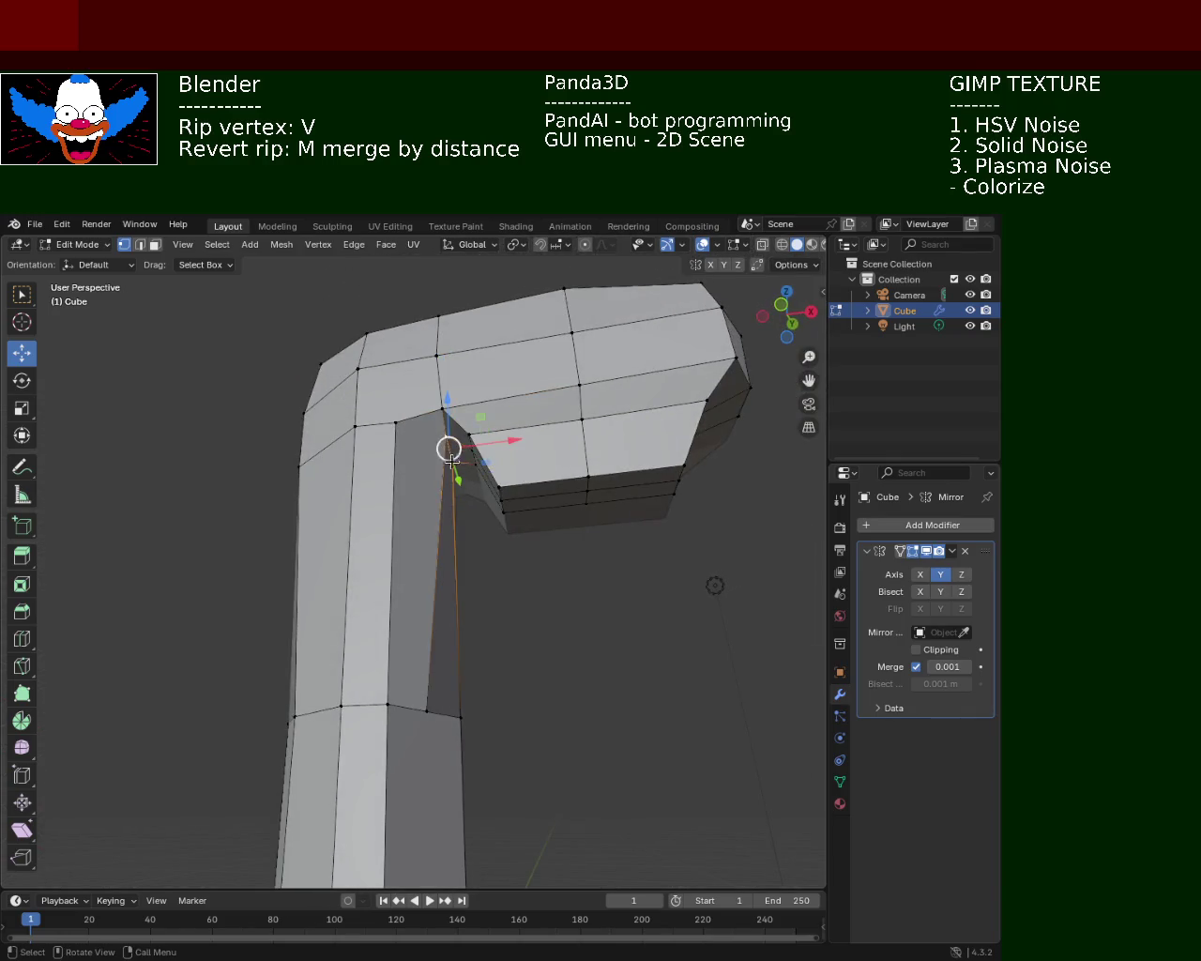
{"action": "left_click_drag", "start_coordinate": [502, 443], "coordinate": [471, 451]}
{"action": "left_click", "coordinate": [471, 452]}
- Rip the vertex at the column's top corner away from the mesh with V
{"action": "middle_click_drag", "start_coordinate": [472, 451], "coordinate": [209, 352]}
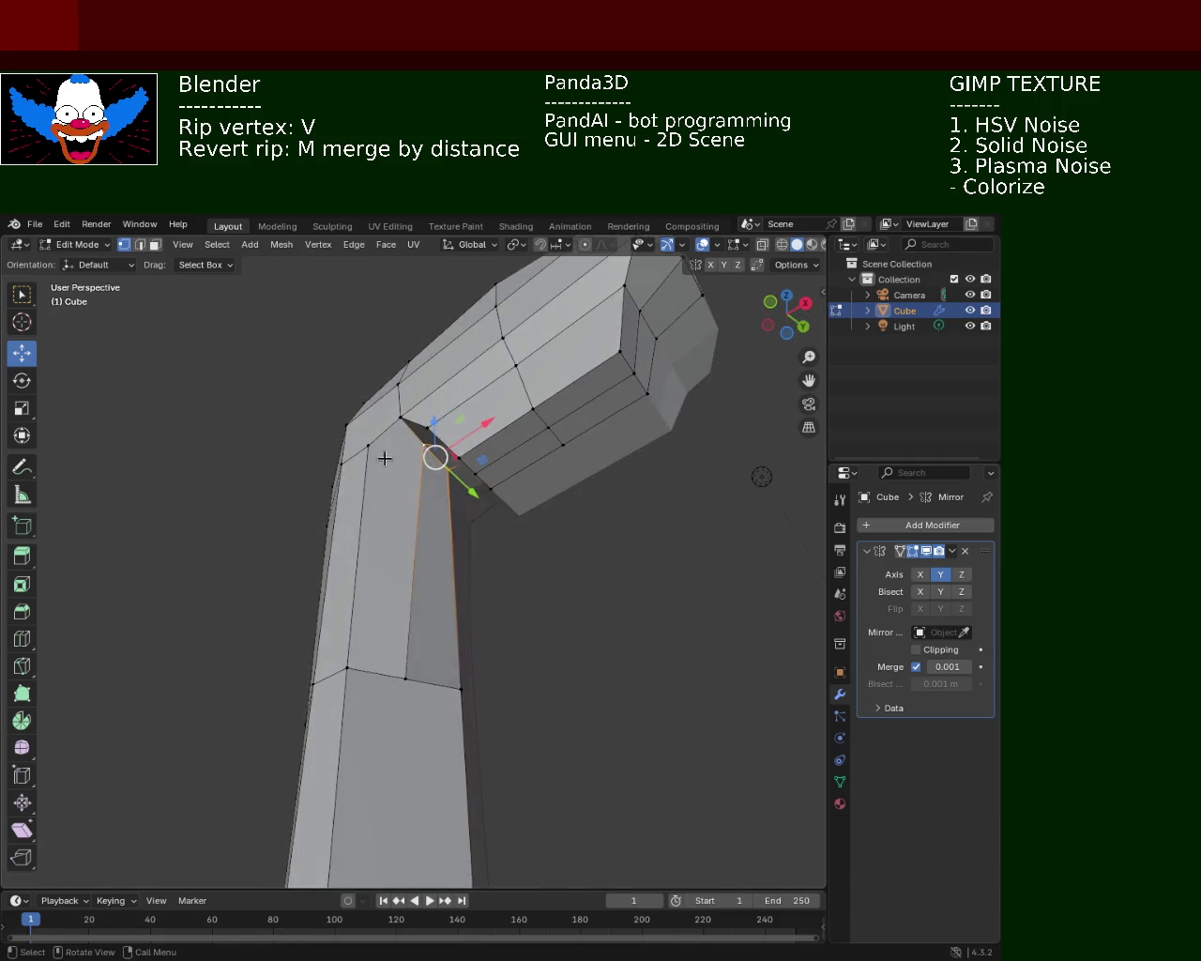
{"action": "left_click", "coordinate": [454, 544]}
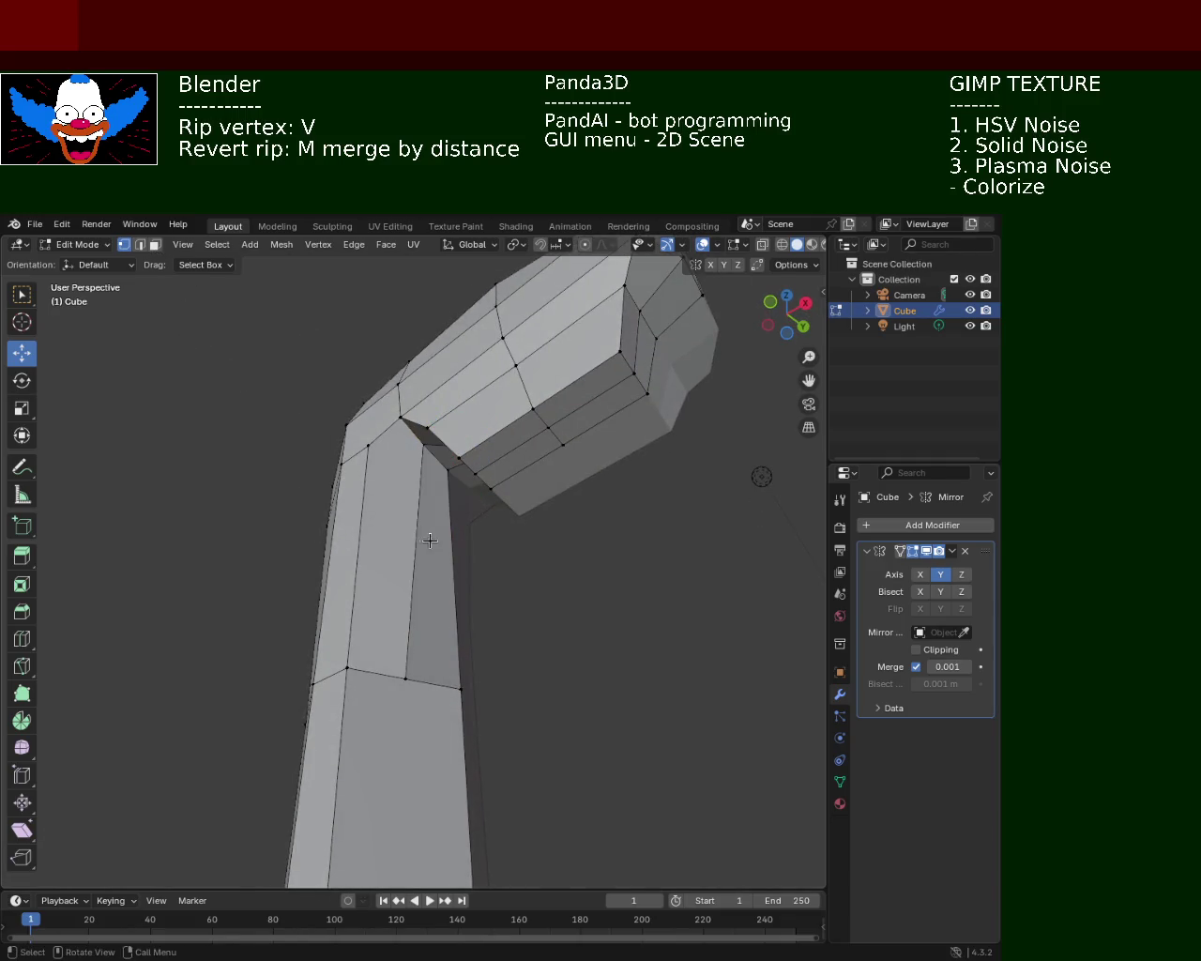
{"action": "mouse_move", "coordinate": [475, 512]}
{"action": "middle_mouse_down"}
{"action": "mouse_move", "coordinate": [443, 417]}
{"action": "mouse_move", "coordinate": [182, 322]}
{"action": "middle_mouse_up"}
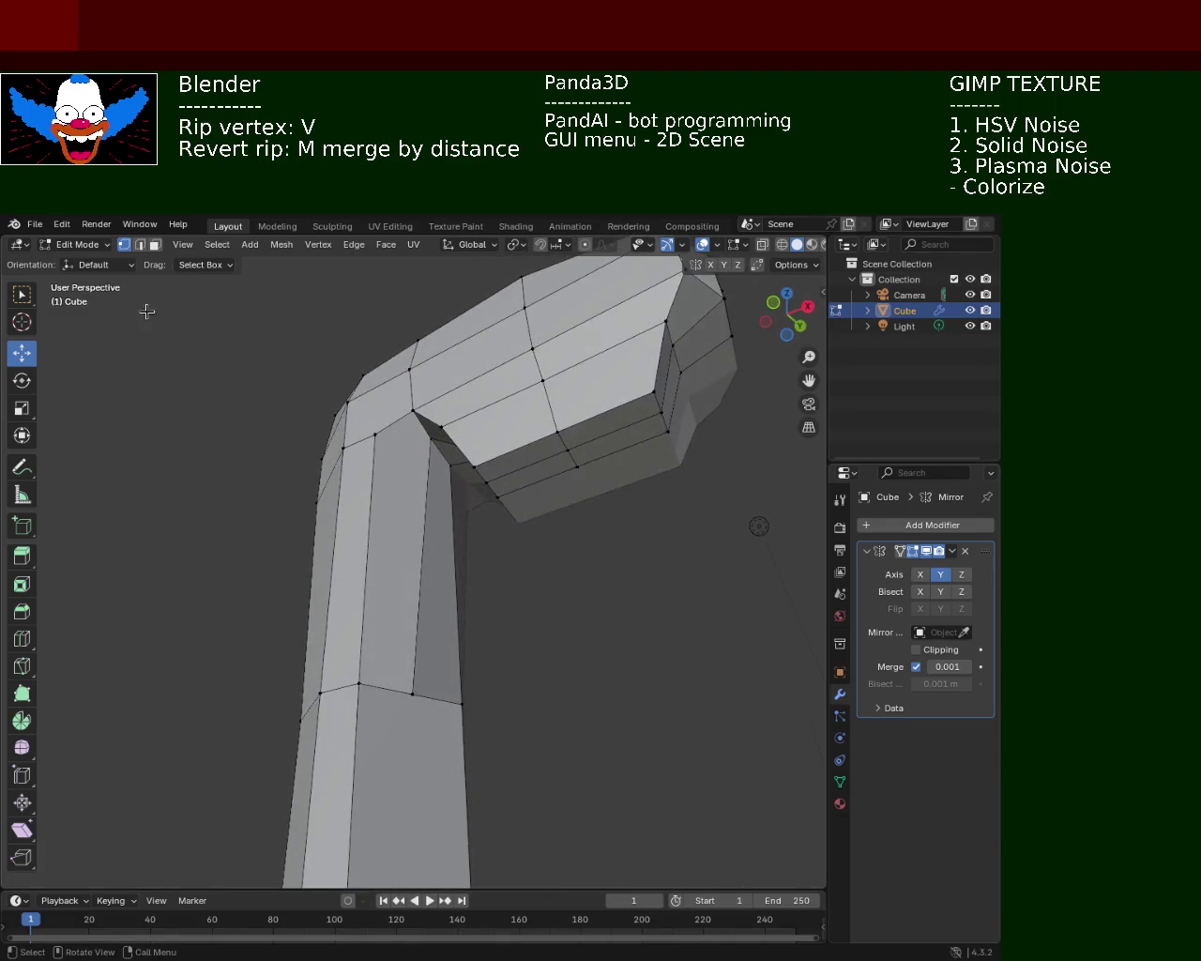
{"action": "left_click", "coordinate": [422, 434]}
{"action": "mouse_move", "coordinate": [376, 430]}
{"action": "middle_mouse_down"}
{"action": "mouse_move", "coordinate": [449, 516]}
{"action": "mouse_move", "coordinate": [441, 469]}
{"action": "middle_mouse_up"}
{"action": "key", "text": "v"}
{"action": "left_click", "coordinate": [455, 469]}
- Move the ripped corner vertex along X, then vertically along Z
{"action": "key", "text": "g"}
{"action": "key", "text": "x"}
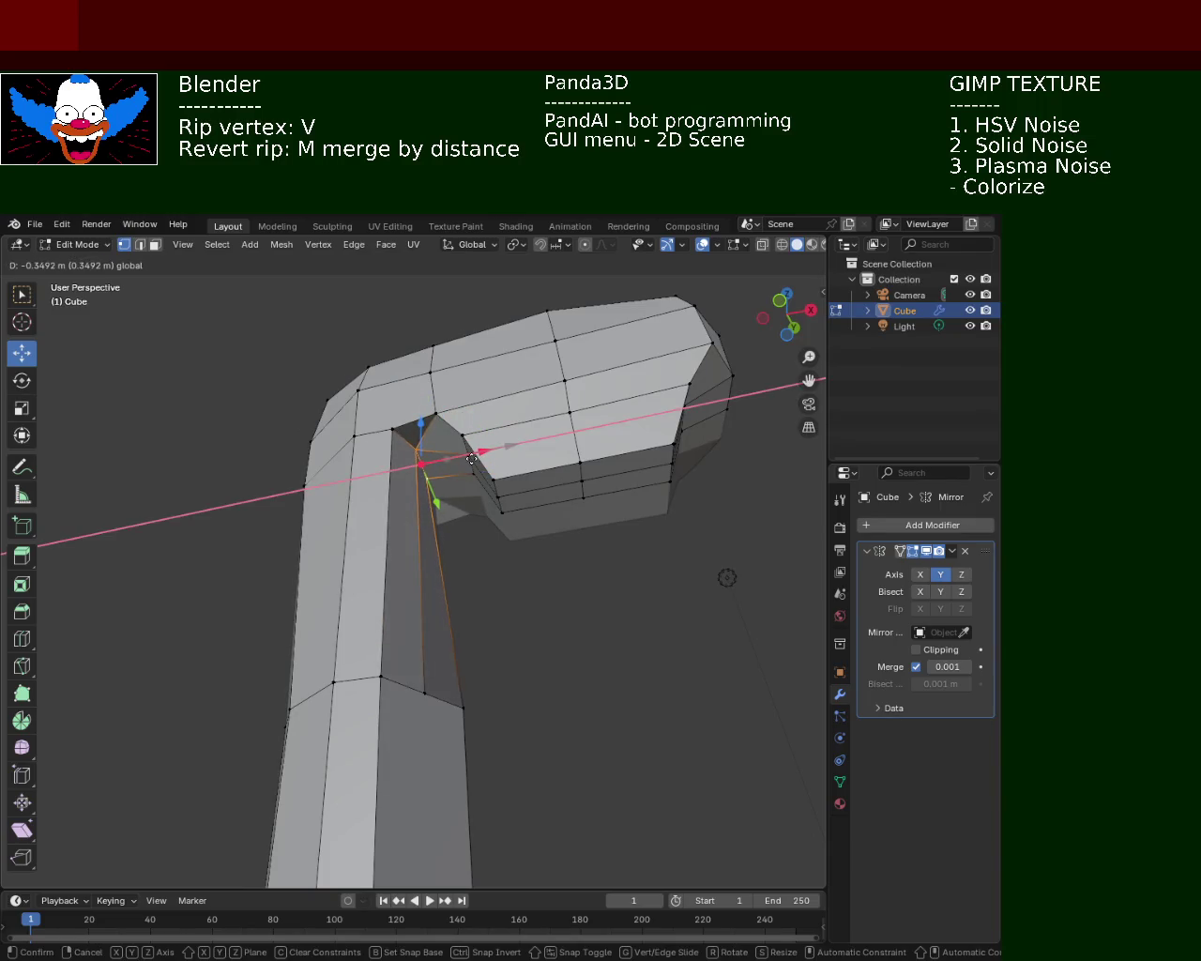
{"action": "left_click", "coordinate": [462, 469]}
{"action": "mouse_move", "coordinate": [462, 469]}
{"action": "middle_mouse_down"}
{"action": "mouse_move", "coordinate": [469, 384]}
{"action": "mouse_move", "coordinate": [617, 477]}
{"action": "mouse_move", "coordinate": [528, 365]}
{"action": "mouse_move", "coordinate": [420, 381]}
{"action": "mouse_move", "coordinate": [384, 440]}
{"action": "mouse_move", "coordinate": [478, 445]}
{"action": "mouse_move", "coordinate": [513, 651]}
{"action": "mouse_move", "coordinate": [587, 571]}
{"action": "mouse_move", "coordinate": [434, 677]}
{"action": "mouse_move", "coordinate": [413, 526]}
{"action": "mouse_move", "coordinate": [376, 461]}
{"action": "middle_mouse_up"}
{"action": "key", "text": "g"}
{"action": "key", "text": "z"}
{"action": "left_click", "coordinate": [469, 401]}
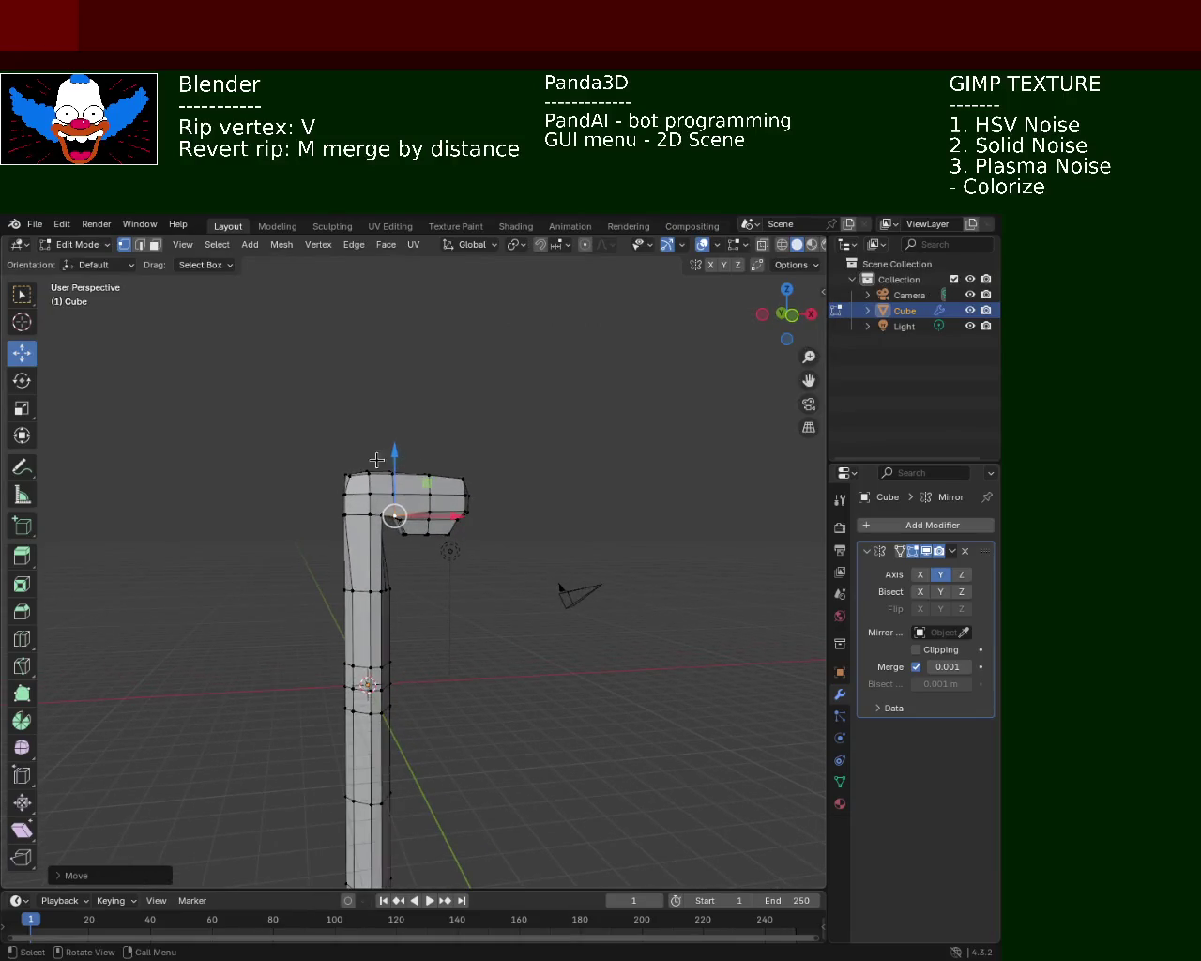
- In wireframe view, box-select the head's top edge ring and raise it along Z
{"action": "left_click", "coordinate": [782, 244]}
{"action": "left_click_drag", "start_coordinate": [323, 422], "coordinate": [522, 507]}
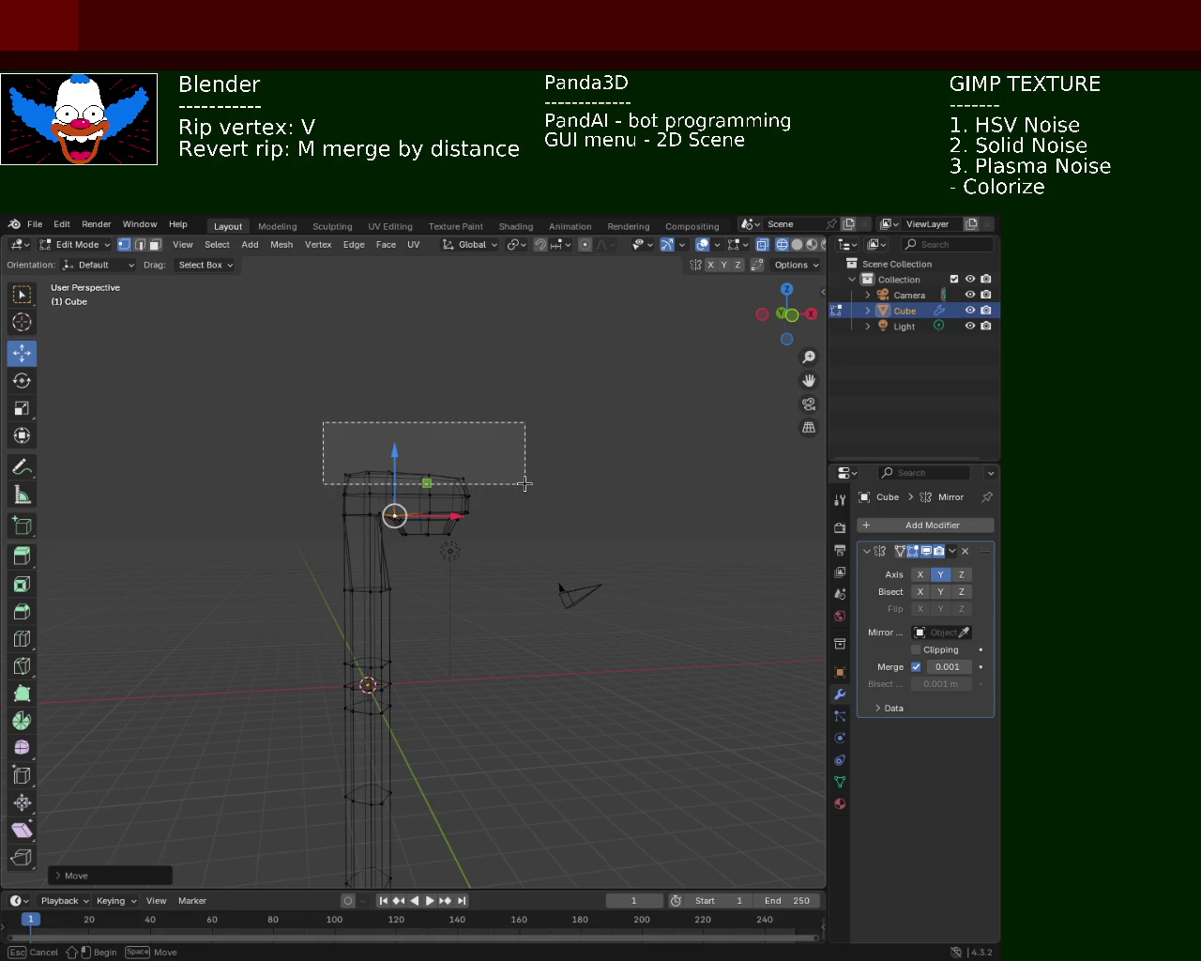
{"action": "left_click_drag", "start_coordinate": [522, 507], "coordinate": [528, 482]}
{"action": "key", "text": "v"}
{"action": "key", "text": "z"}
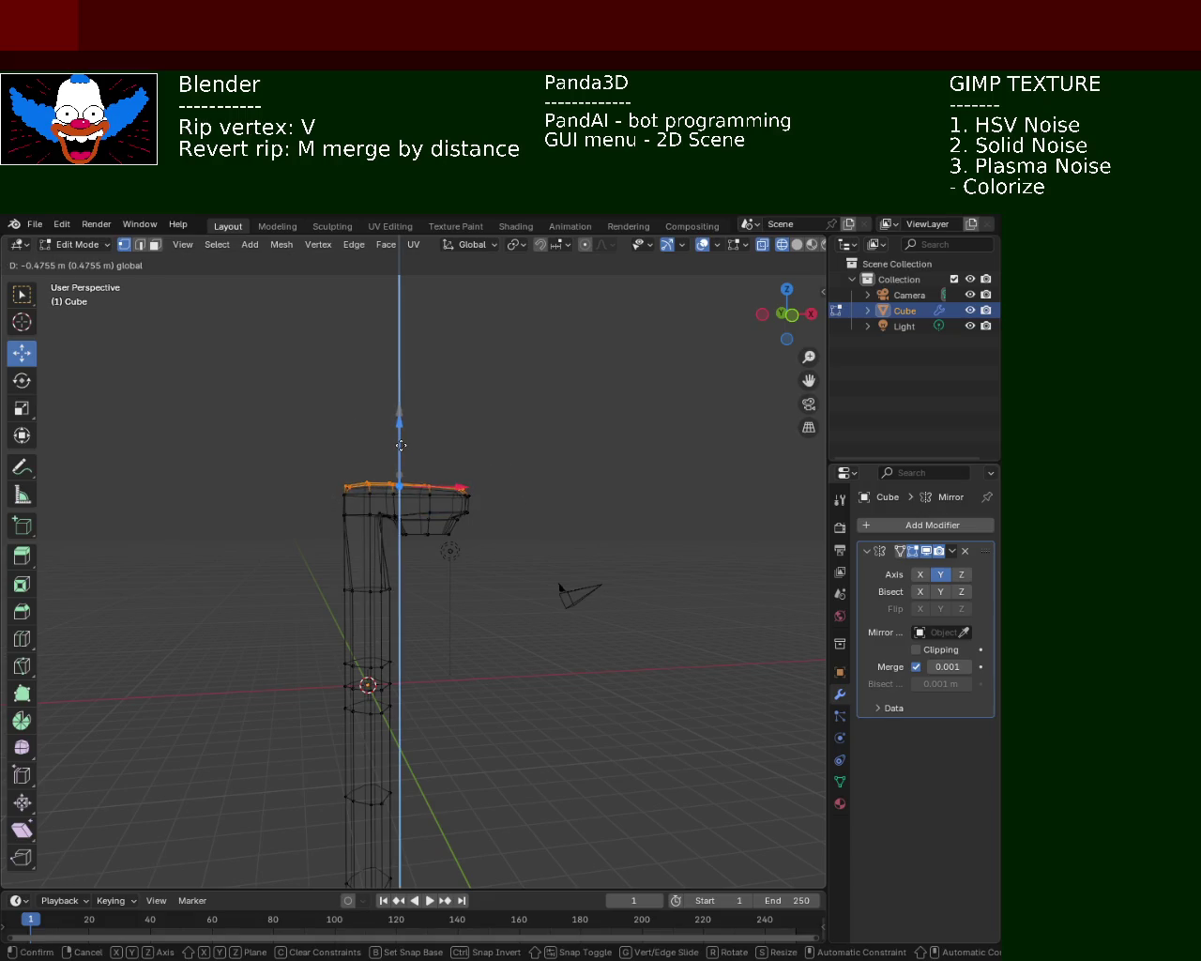
{"action": "key", "text": "Escape"}
{"action": "left_click", "coordinate": [245, 424]}
- Raise the top edge ring along Z a second time and return to solid shading
{"action": "left_click_drag", "start_coordinate": [270, 418], "coordinate": [478, 500]}
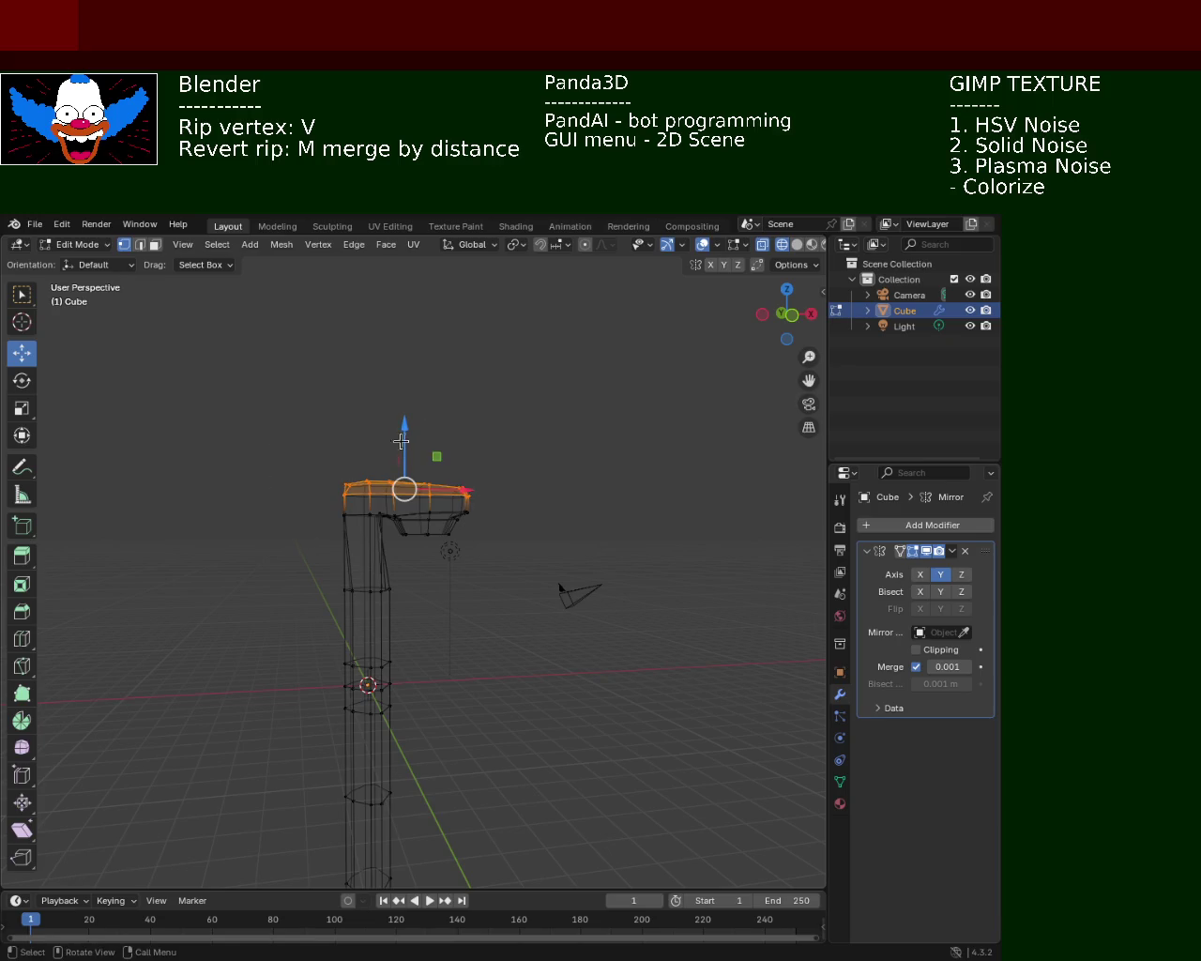
{"action": "key", "text": "v"}
{"action": "key", "text": "z"}
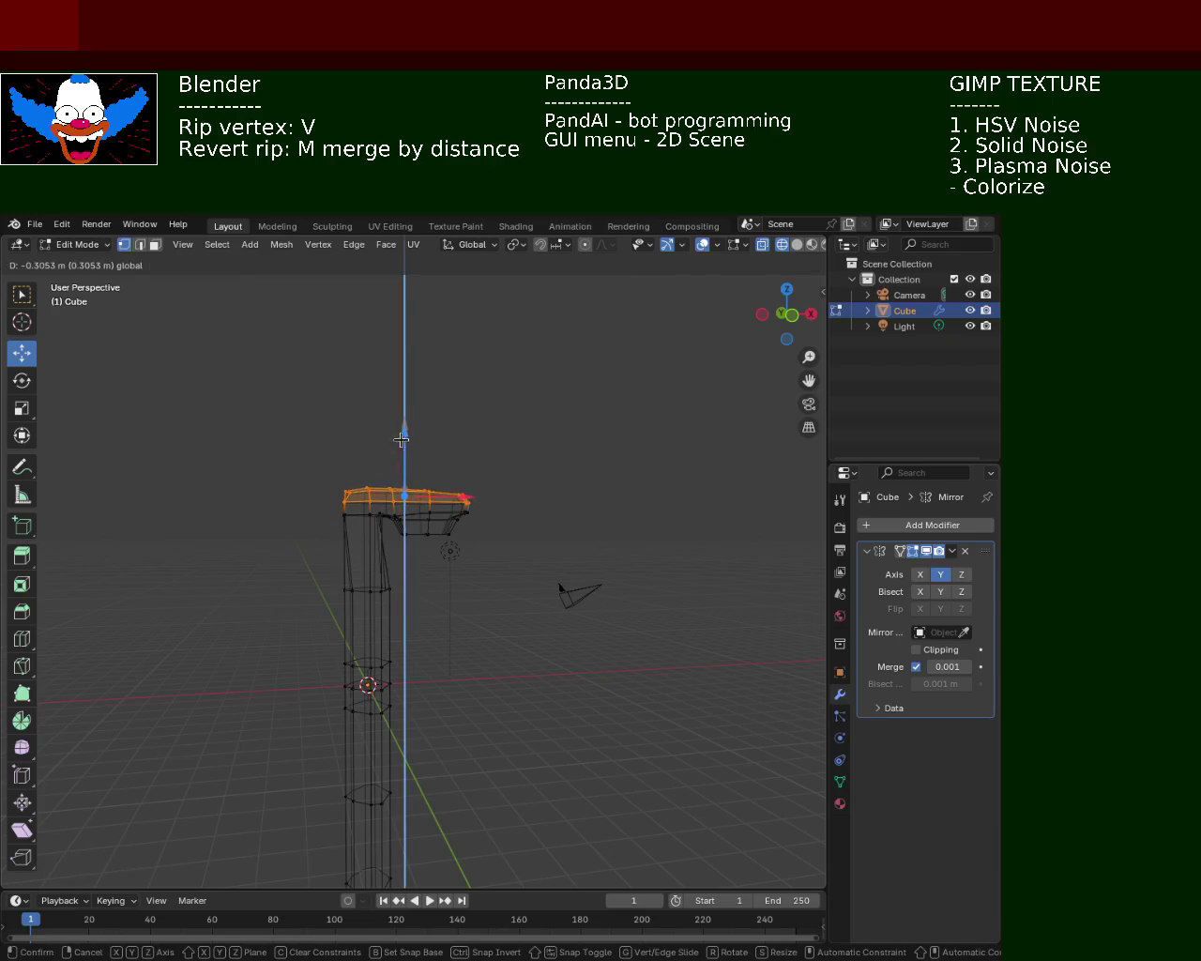
{"action": "key", "text": "Escape"}
{"action": "left_click", "coordinate": [732, 336]}
{"action": "left_click", "coordinate": [797, 244]}
{"action": "mouse_move", "coordinate": [667, 362]}
{"action": "middle_mouse_down"}
{"action": "mouse_move", "coordinate": [491, 482]}
{"action": "mouse_move", "coordinate": [453, 461]}
{"action": "mouse_move", "coordinate": [453, 482]}
{"action": "mouse_move", "coordinate": [446, 446]}
{"action": "mouse_move", "coordinate": [436, 507]}
{"action": "mouse_move", "coordinate": [404, 441]}
{"action": "mouse_move", "coordinate": [373, 451]}
{"action": "mouse_move", "coordinate": [425, 465]}
{"action": "mouse_move", "coordinate": [397, 501]}
{"action": "mouse_move", "coordinate": [491, 515]}
{"action": "mouse_move", "coordinate": [448, 579]}
{"action": "mouse_move", "coordinate": [386, 510]}
{"action": "mouse_move", "coordinate": [482, 695]}
{"action": "mouse_move", "coordinate": [369, 549]}
{"action": "middle_mouse_up"}
{"action": "left_click", "coordinate": [155, 244]}
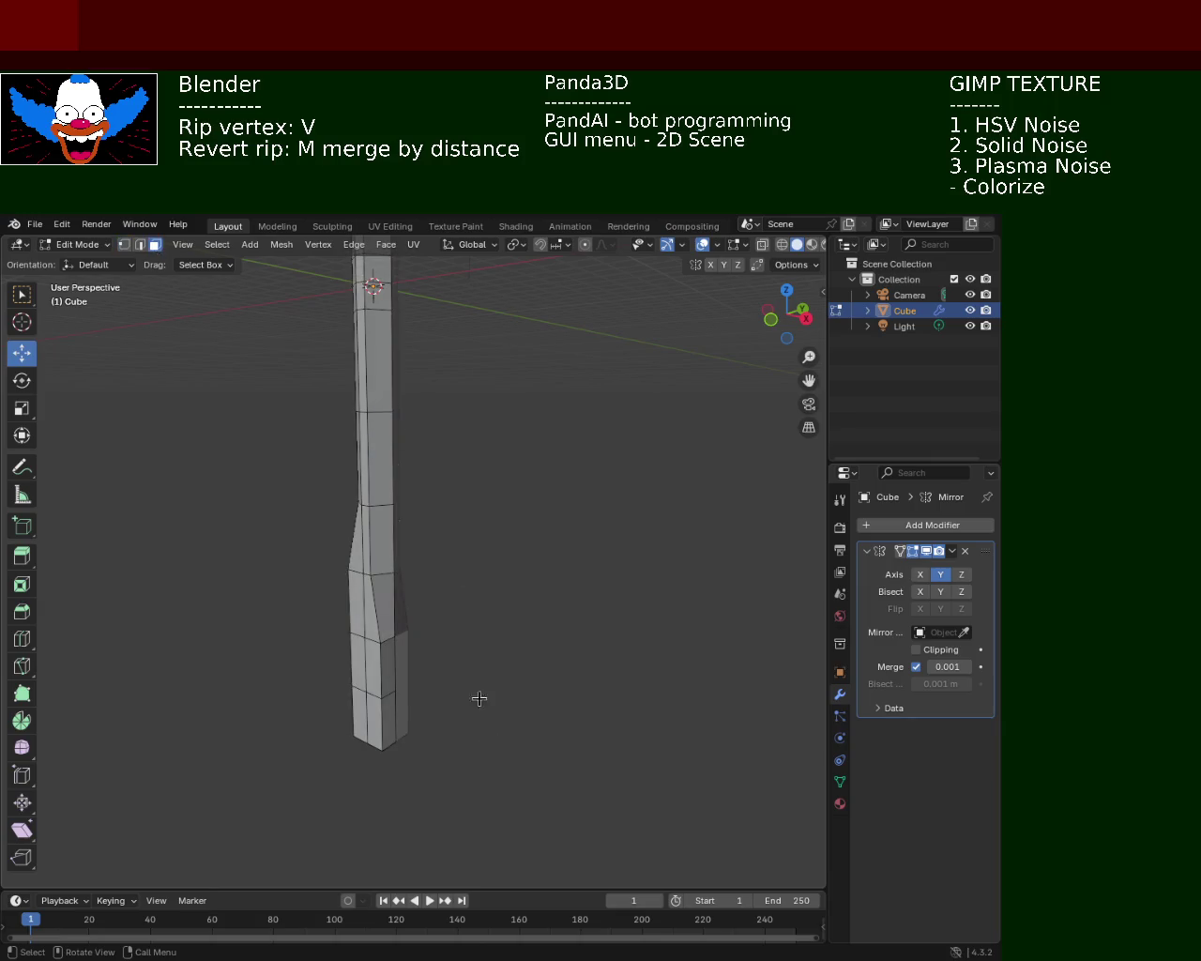
- Select the column's three lowest faces and shift them sideways along X
{"action": "left_click", "coordinate": [383, 691]}
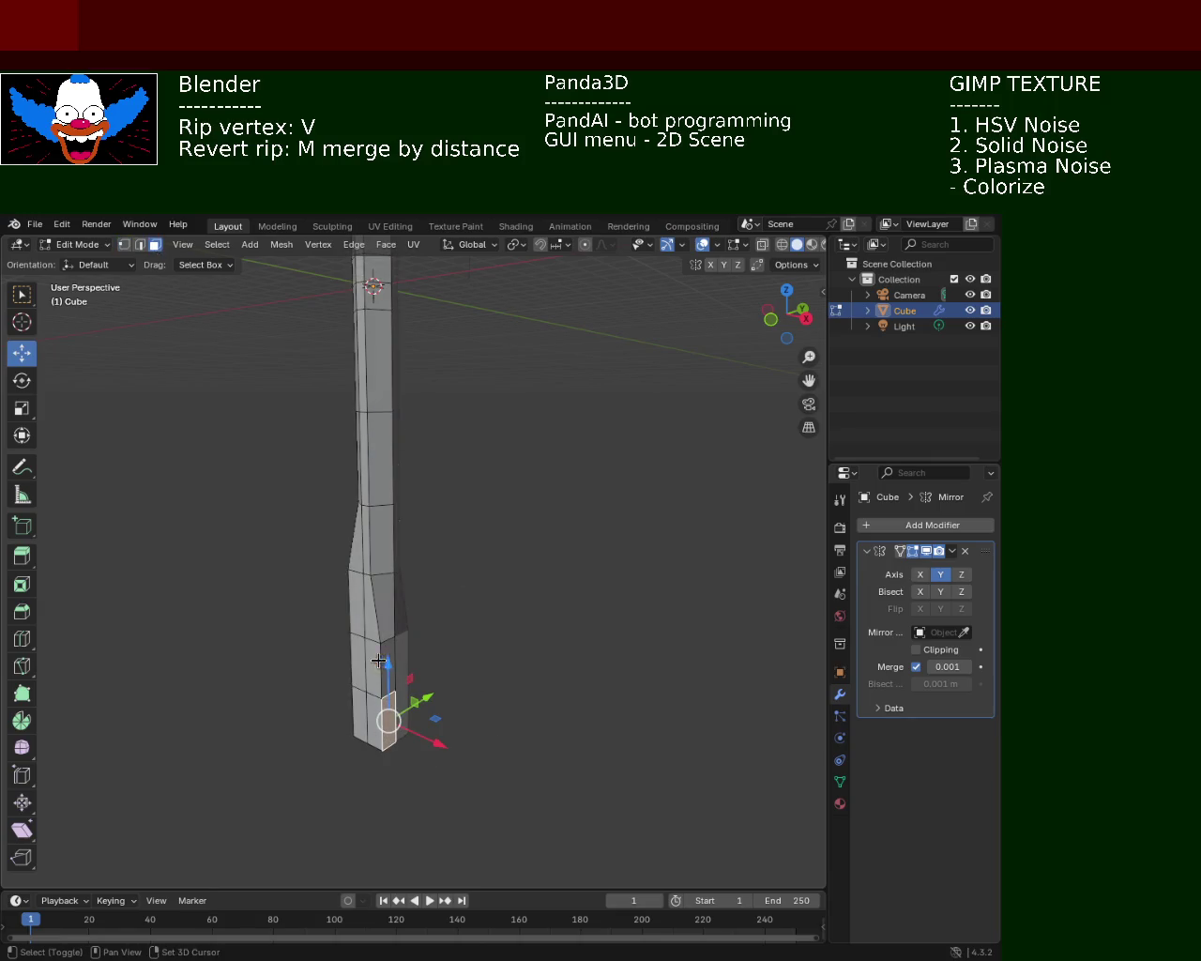
{"action": "left_click", "coordinate": [383, 658], "text": "shift"}
{"action": "left_click", "coordinate": [383, 606], "text": "shift"}
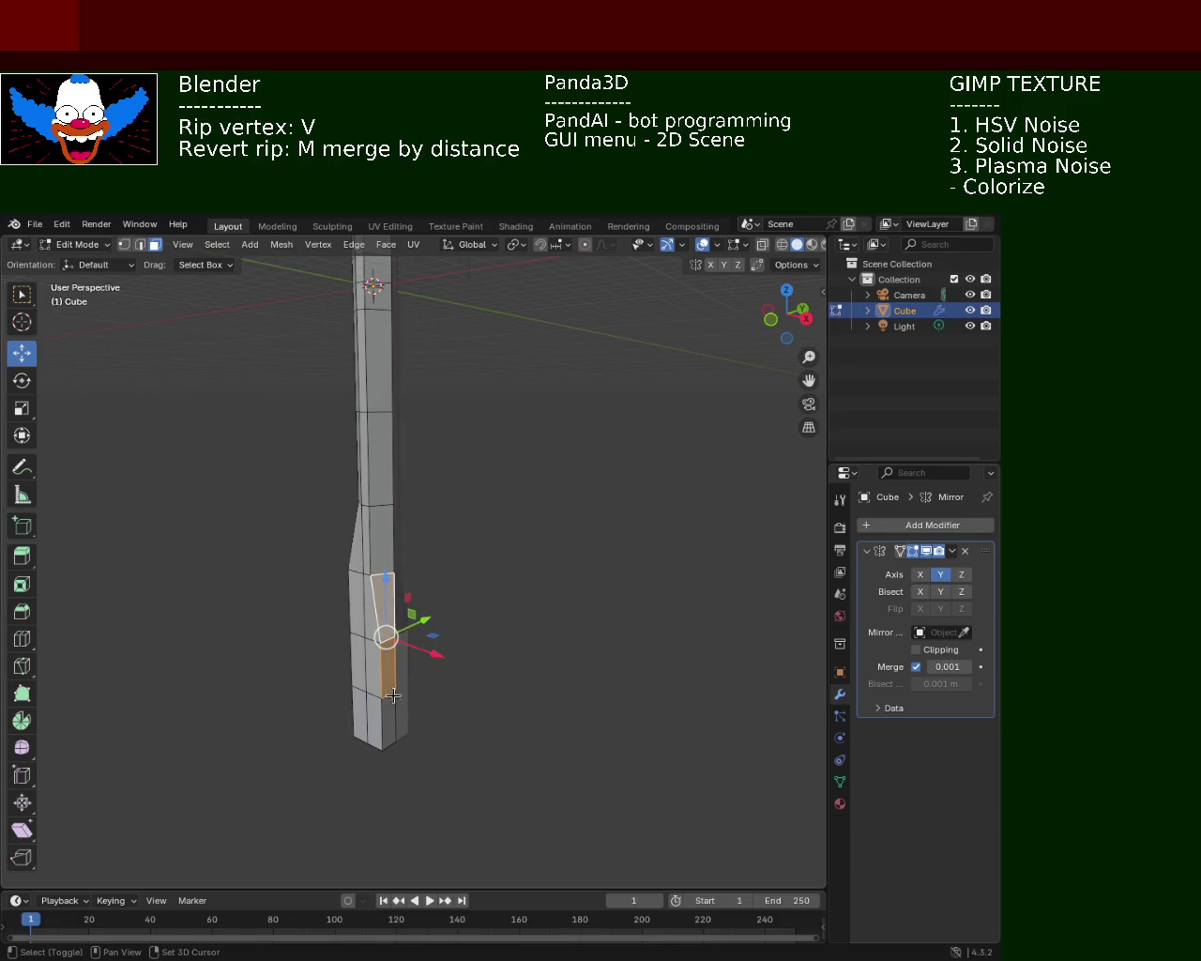
{"action": "left_click_drag", "start_coordinate": [424, 692], "coordinate": [481, 677]}
{"action": "left_click", "coordinate": [481, 676]}
{"action": "mouse_move", "coordinate": [482, 676]}
{"action": "middle_mouse_down"}
{"action": "mouse_move", "coordinate": [509, 631]}
{"action": "mouse_move", "coordinate": [400, 606]}
{"action": "mouse_move", "coordinate": [497, 587]}
{"action": "mouse_move", "coordinate": [448, 507]}
{"action": "mouse_move", "coordinate": [422, 629]}
{"action": "mouse_move", "coordinate": [448, 667]}
{"action": "mouse_move", "coordinate": [384, 711]}
{"action": "middle_mouse_up"}
- Pull the column's bottom face down about 0.8847 m to lengthen it
{"action": "middle_click_drag", "start_coordinate": [410, 644], "coordinate": [417, 491]}
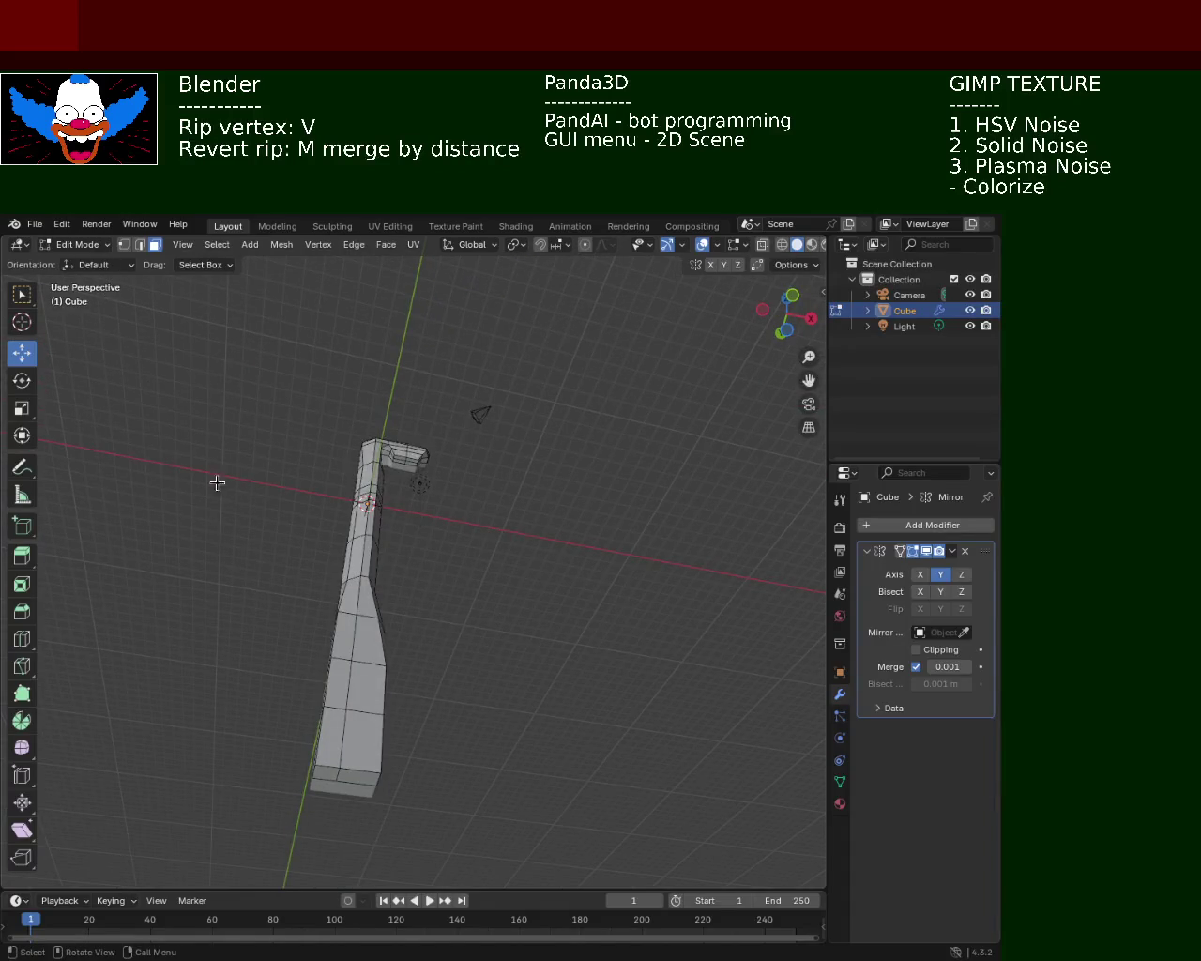
{"action": "left_click", "coordinate": [330, 774]}
{"action": "left_click_drag", "start_coordinate": [359, 781], "coordinate": [479, 636]}
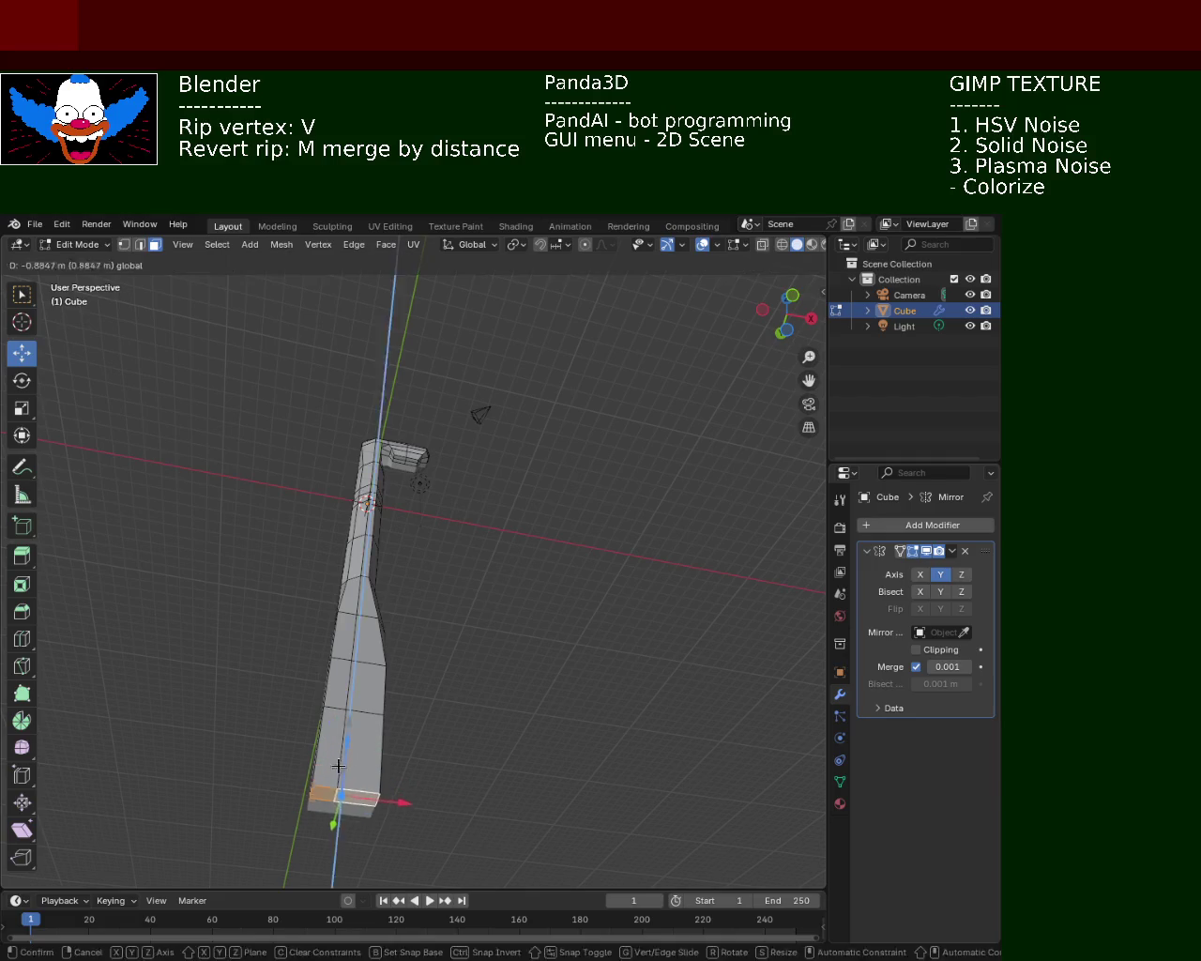
{"action": "mouse_move", "coordinate": [478, 636]}
{"action": "middle_mouse_down"}
{"action": "mouse_move", "coordinate": [448, 741]}
{"action": "mouse_move", "coordinate": [448, 531]}
{"action": "mouse_move", "coordinate": [454, 608]}
{"action": "mouse_move", "coordinate": [415, 566]}
{"action": "mouse_move", "coordinate": [392, 478]}
{"action": "mouse_move", "coordinate": [384, 486]}
{"action": "mouse_move", "coordinate": [407, 508]}
{"action": "mouse_move", "coordinate": [697, 298]}
{"action": "middle_mouse_up"}
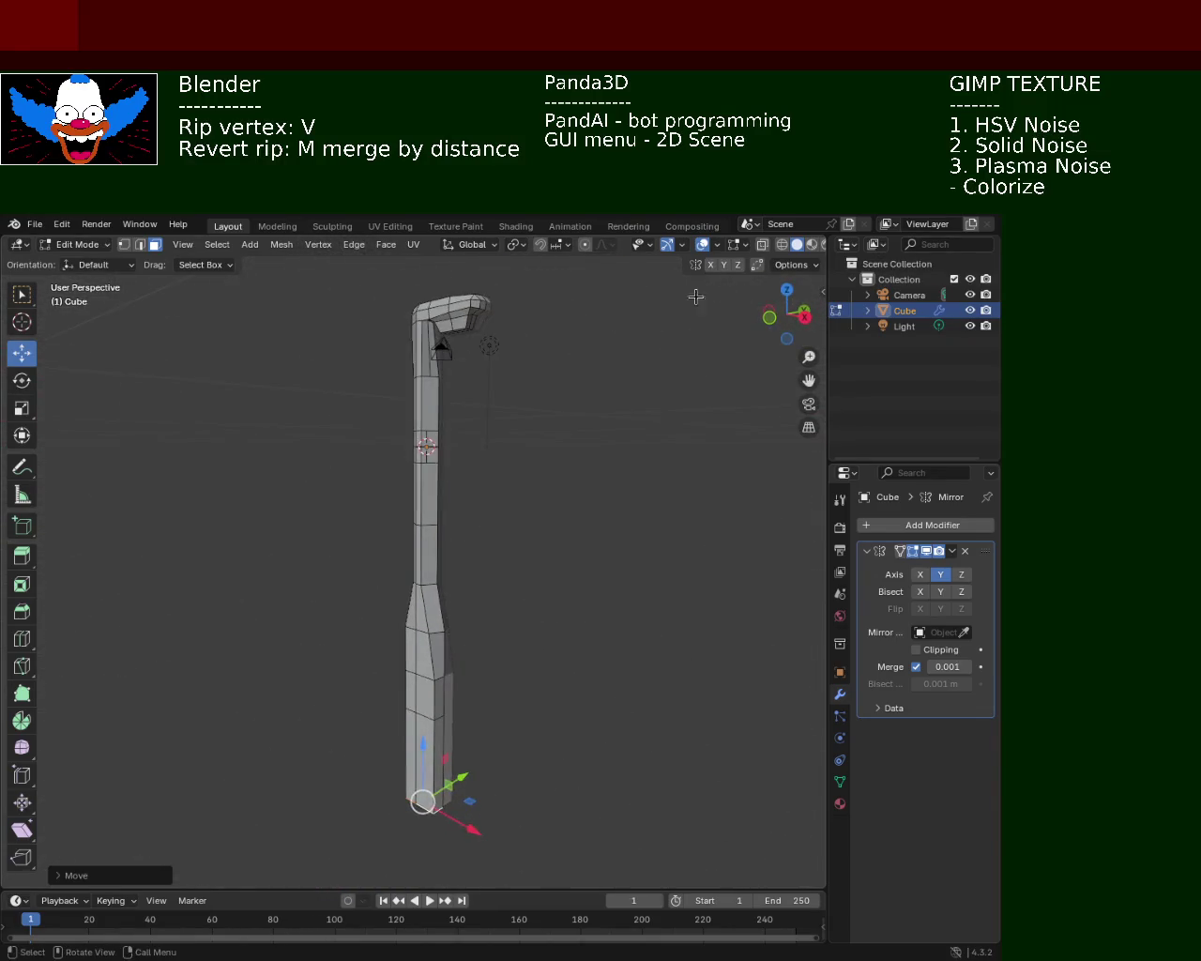
- Box-select the whole lower column in wireframe view
{"action": "left_click", "coordinate": [782, 244]}
{"action": "mouse_move", "coordinate": [450, 507]}
{"action": "middle_mouse_down"}
{"action": "mouse_move", "coordinate": [462, 467]}
{"action": "mouse_move", "coordinate": [404, 473]}
{"action": "middle_mouse_up"}
{"action": "left_click_drag", "start_coordinate": [321, 484], "coordinate": [661, 889]}
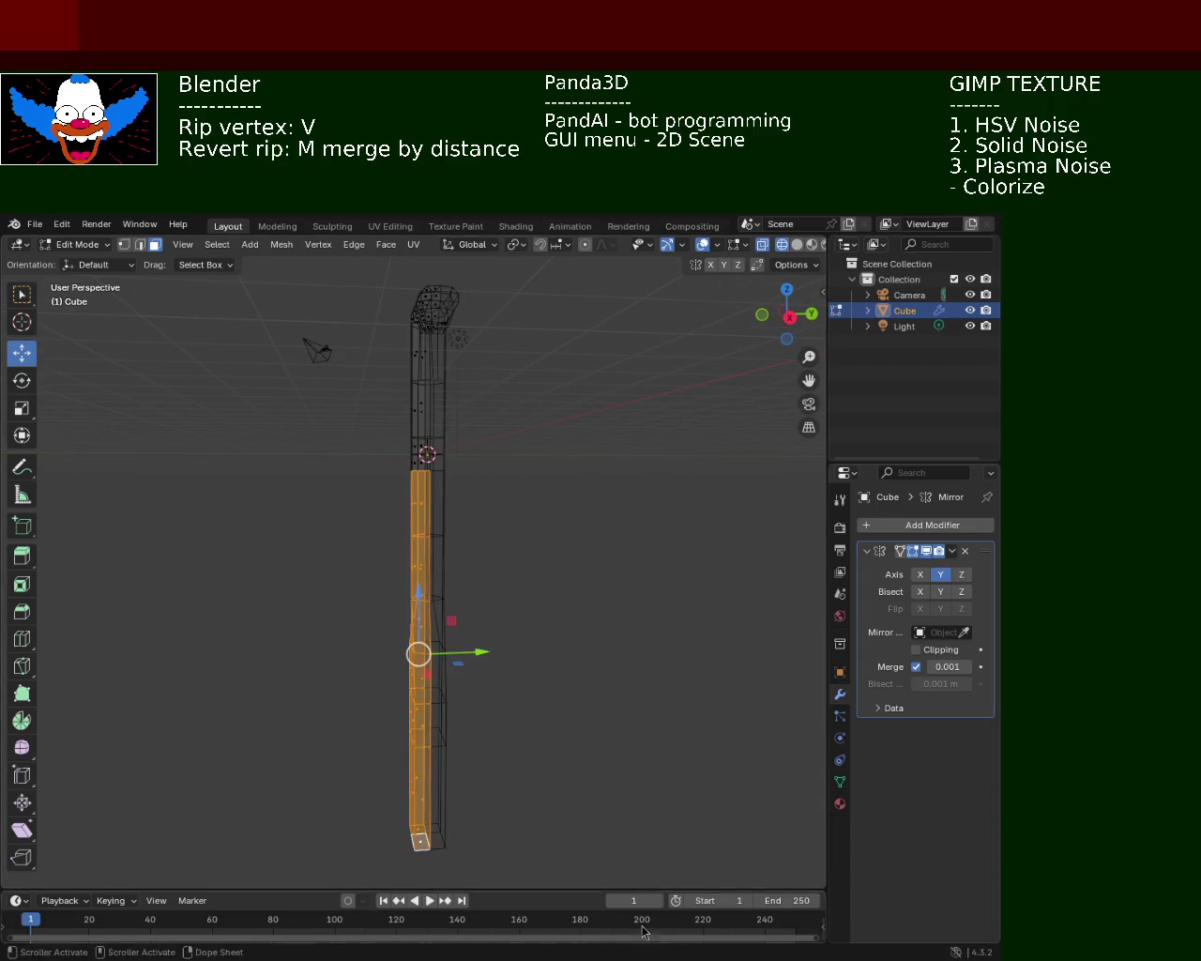
- Delete the selected lower column vertices and remaining neck vertices, then zoom out to the head
{"action": "key", "text": "x"}
{"action": "left_click", "coordinate": [421, 634]}
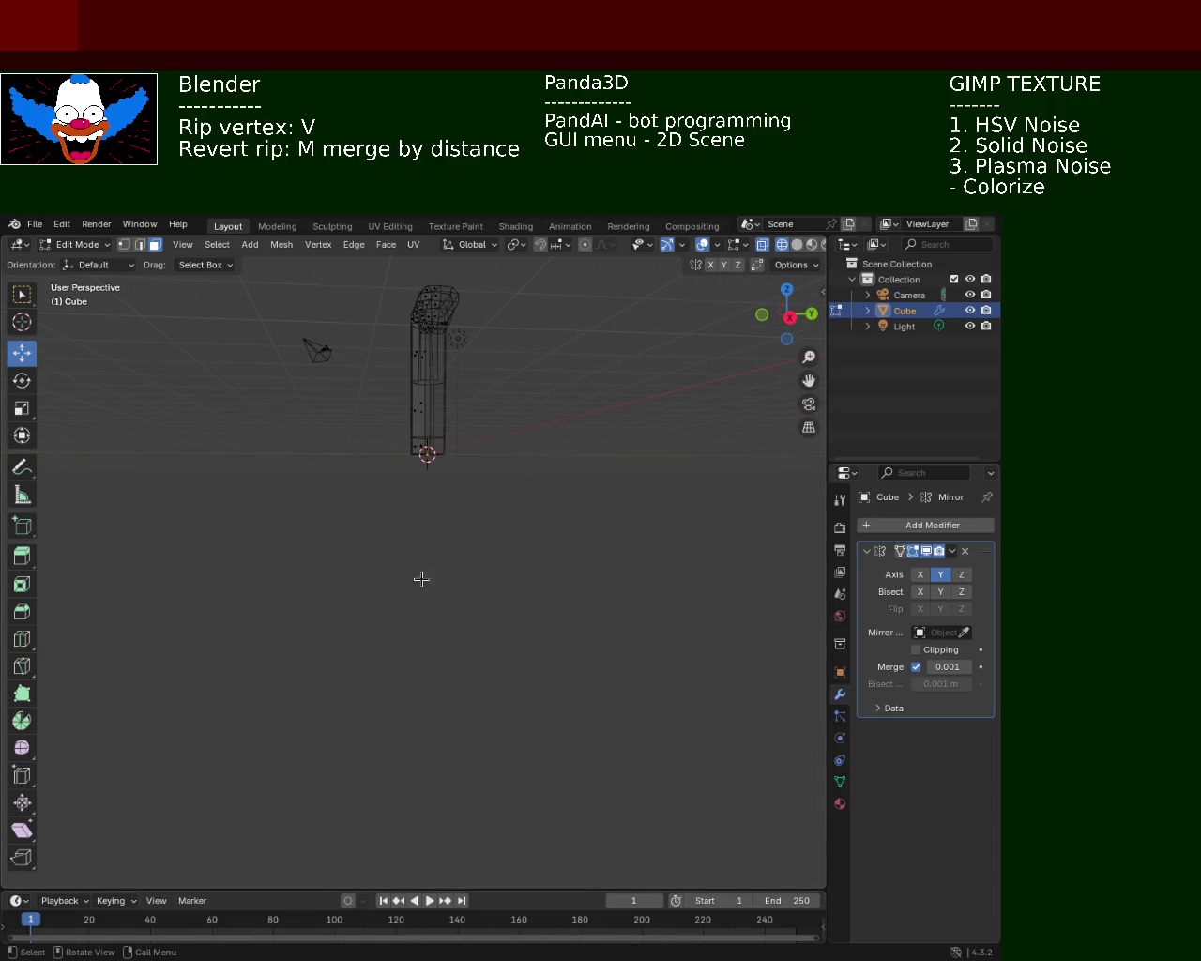
{"action": "left_click", "coordinate": [383, 474]}
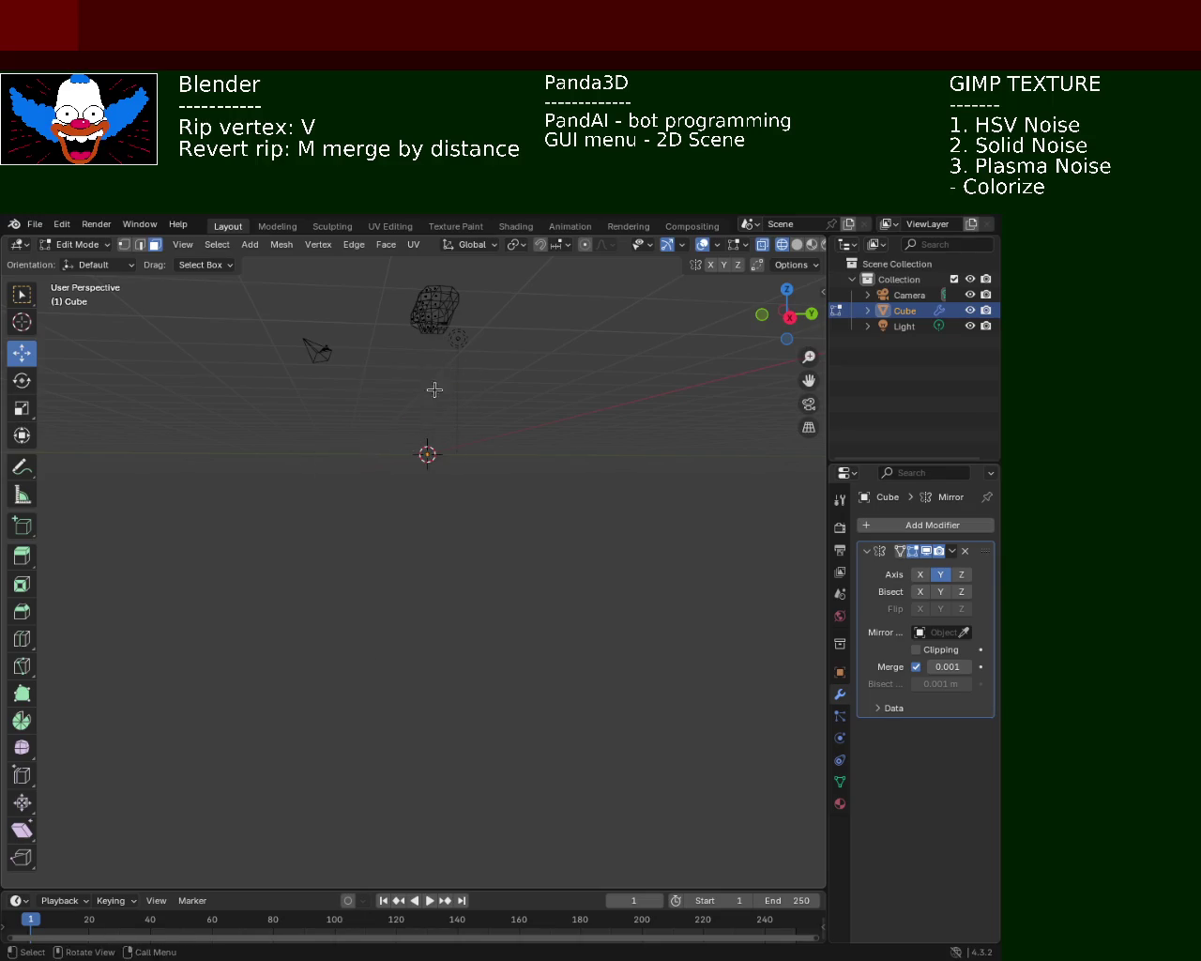
{"action": "middle_click_drag", "start_coordinate": [434, 394], "coordinate": [513, 390], "text": "ctrl"}
{"action": "scroll", "coordinate": [513, 390], "scroll_direction": "down", "scroll_amount": 3}
{"action": "key", "text": "s"}
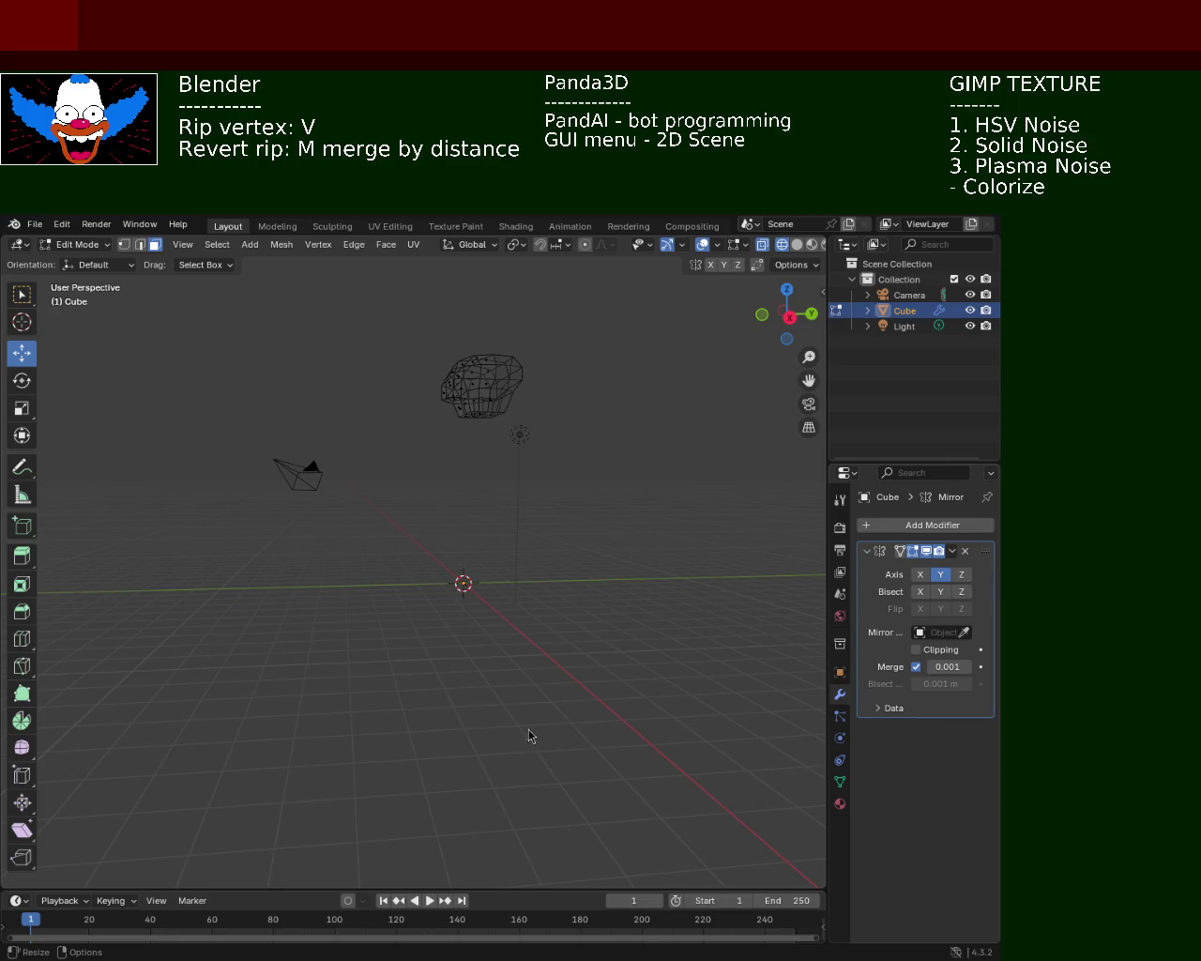
- In solid view and Edge mode, dissolve a side edge of the head to merge its faces
{"action": "mouse_move", "coordinate": [595, 478]}
{"action": "middle_mouse_down"}
{"action": "mouse_move", "coordinate": [287, 440]}
{"action": "mouse_move", "coordinate": [341, 422]}
{"action": "mouse_move", "coordinate": [329, 435]}
{"action": "mouse_move", "coordinate": [432, 461]}
{"action": "mouse_move", "coordinate": [357, 517]}
{"action": "mouse_move", "coordinate": [215, 466]}
{"action": "mouse_move", "coordinate": [295, 510]}
{"action": "mouse_move", "coordinate": [338, 477]}
{"action": "mouse_move", "coordinate": [339, 405]}
{"action": "mouse_move", "coordinate": [314, 338]}
{"action": "mouse_move", "coordinate": [503, 448]}
{"action": "mouse_move", "coordinate": [125, 303]}
{"action": "middle_mouse_up"}
{"action": "scroll", "coordinate": [340, 406], "scroll_direction": "up", "scroll_amount": 3}
{"action": "left_click", "coordinate": [800, 244]}
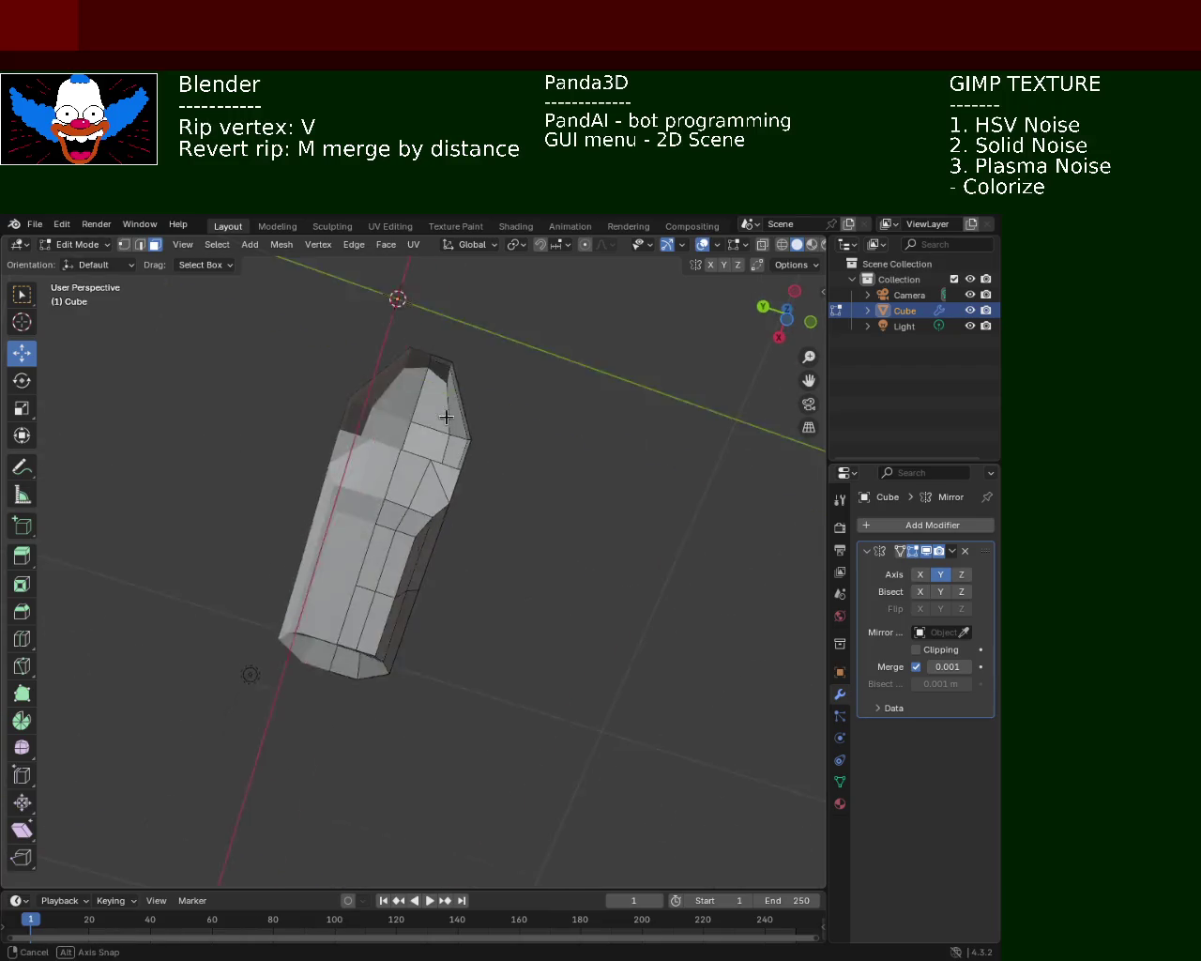
{"action": "left_click", "coordinate": [140, 244]}
{"action": "middle_click_drag", "start_coordinate": [236, 367], "coordinate": [366, 452]}
{"action": "left_click", "coordinate": [373, 456]}
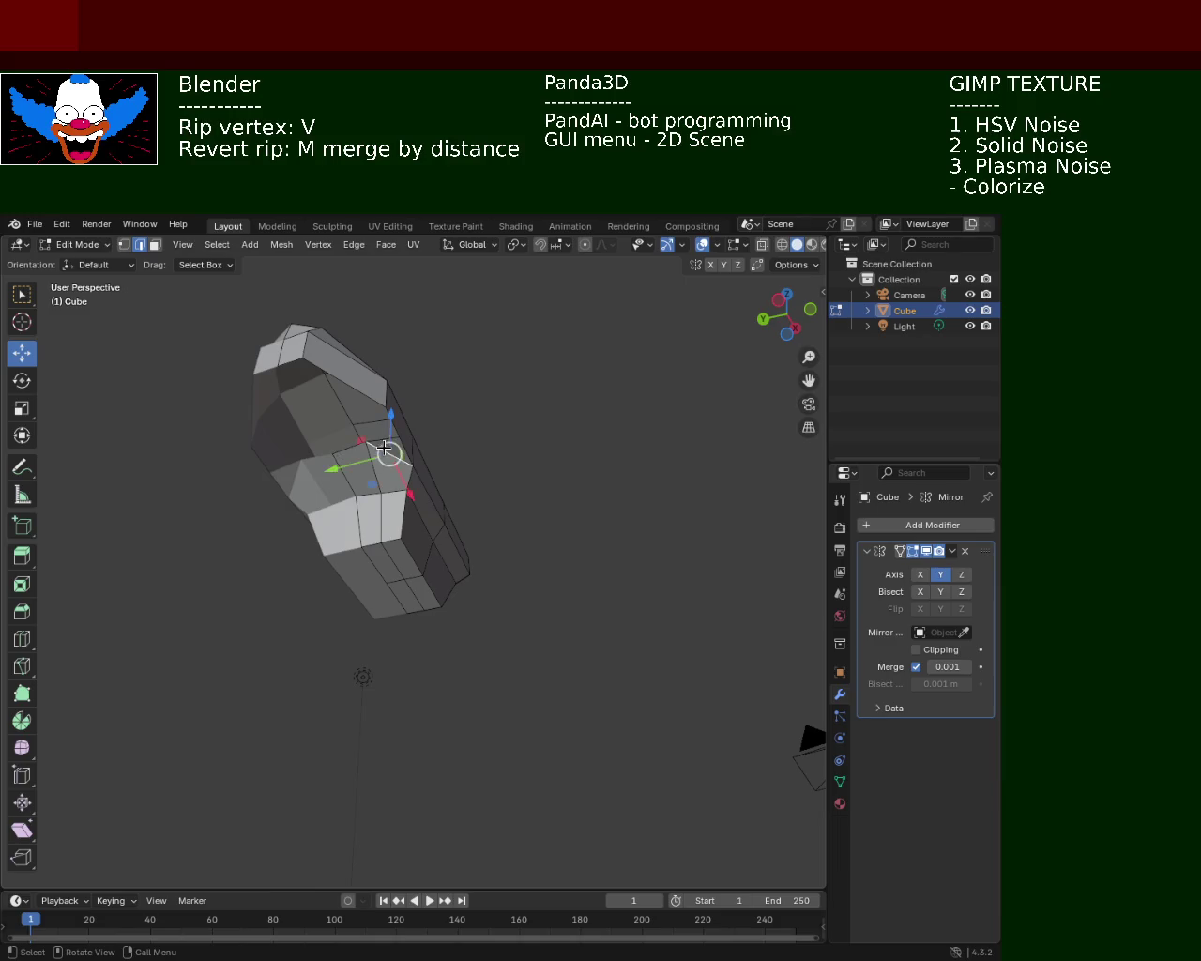
{"action": "key", "text": "x"}
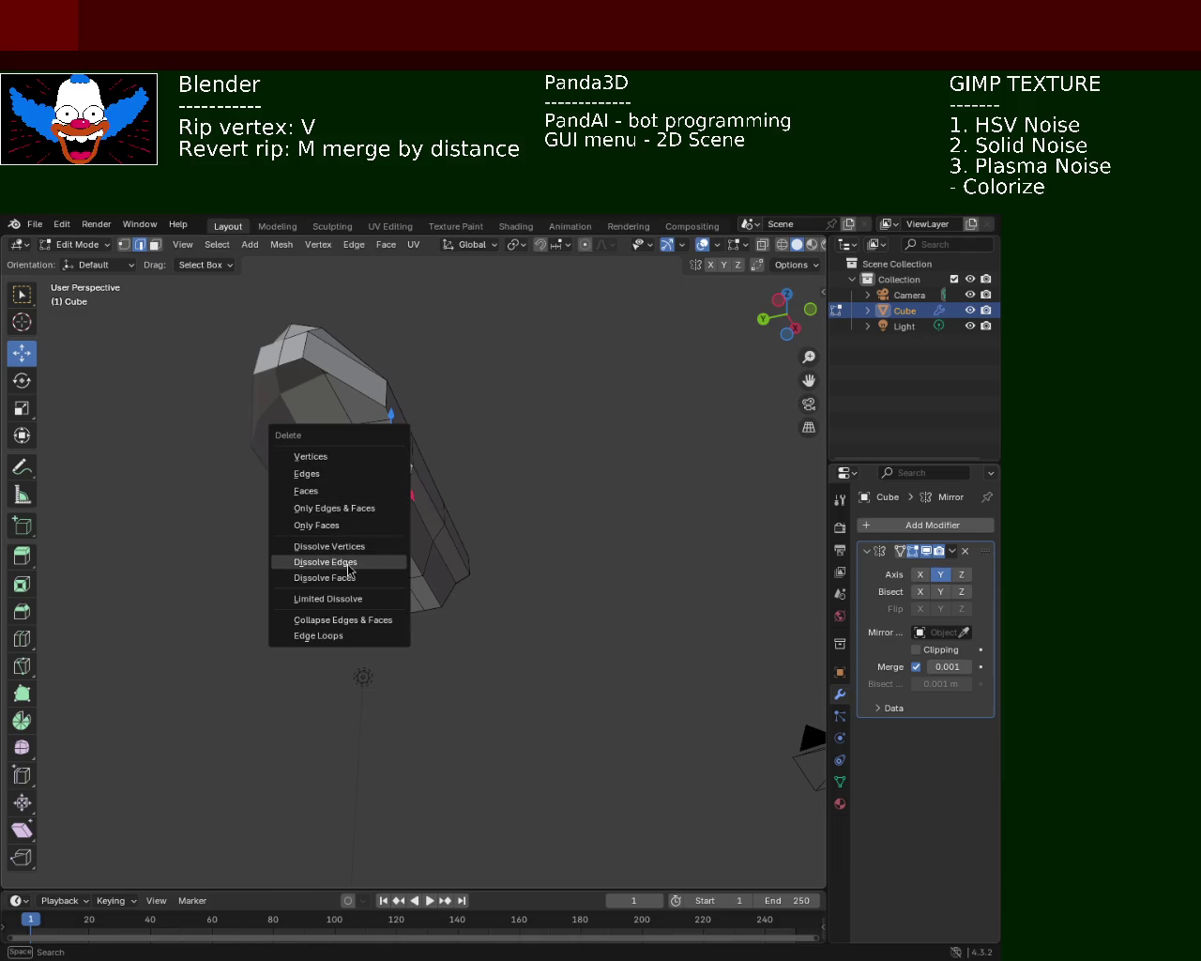
{"action": "left_click", "coordinate": [348, 569]}
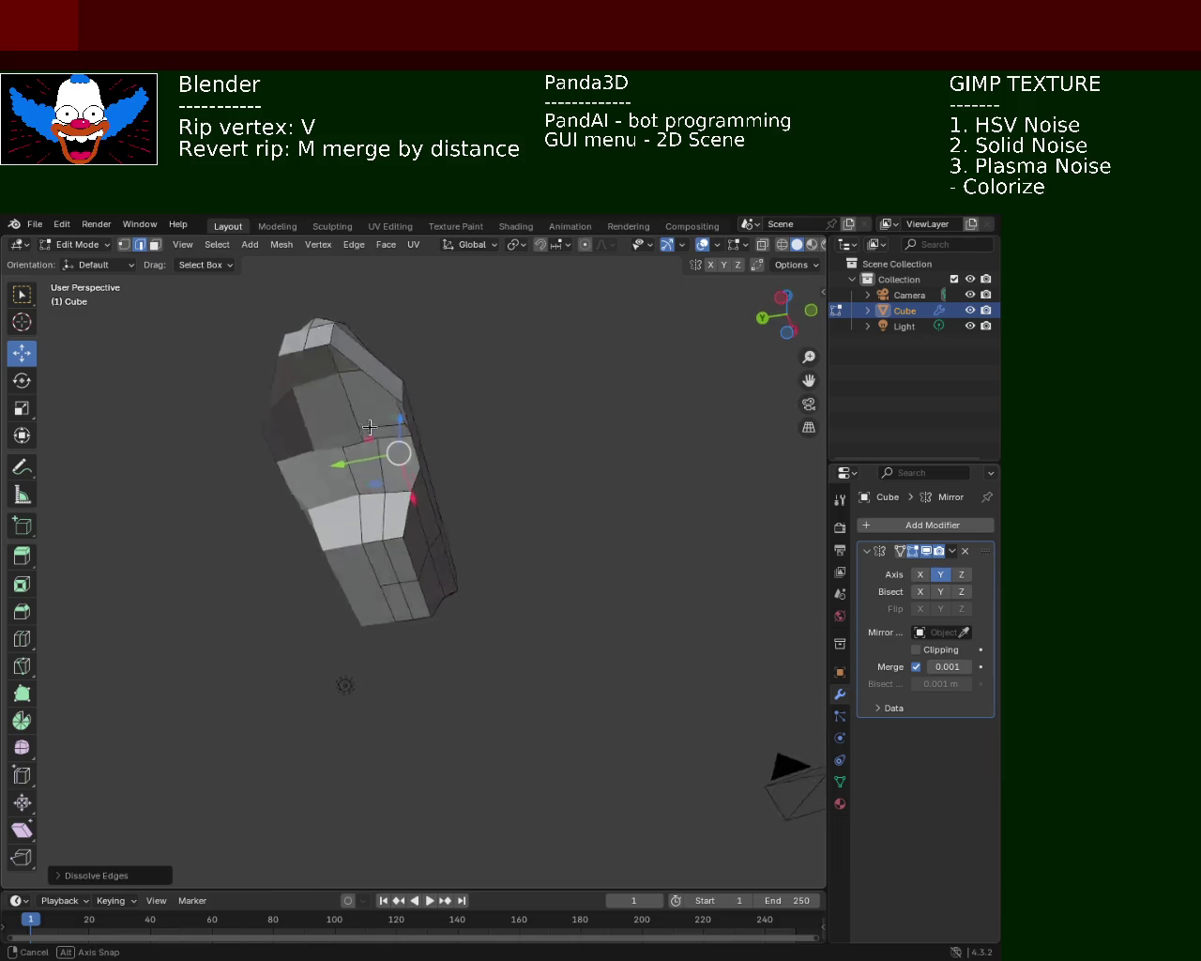
{"action": "middle_click_drag", "start_coordinate": [357, 610], "coordinate": [398, 765]}
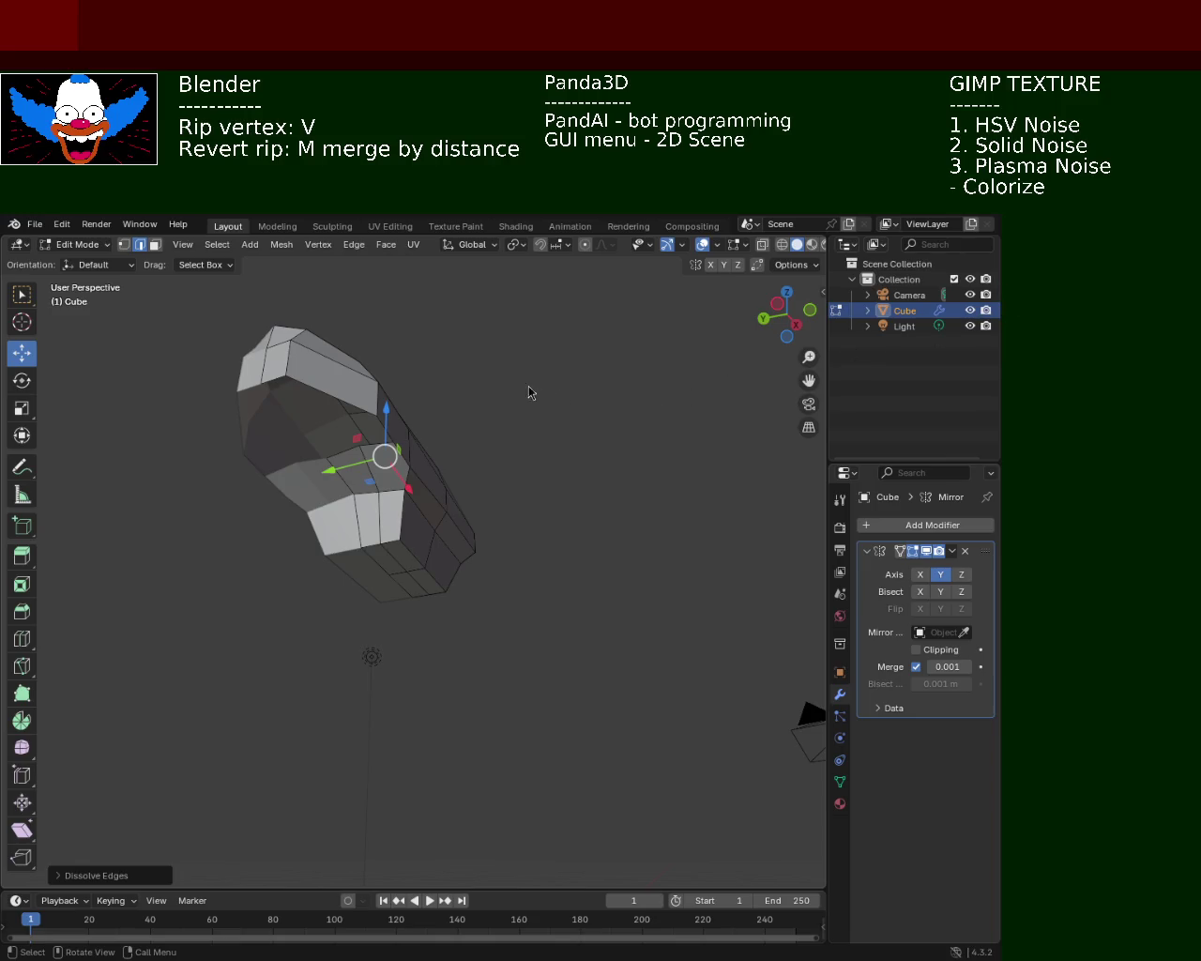
- Select the mesh's five top vertices in Vertex mode and subdivide the top faces
{"action": "mouse_move", "coordinate": [526, 387]}
{"action": "middle_mouse_down"}
{"action": "mouse_move", "coordinate": [419, 419]}
{"action": "mouse_move", "coordinate": [359, 346]}
{"action": "mouse_move", "coordinate": [403, 404]}
{"action": "middle_mouse_up"}
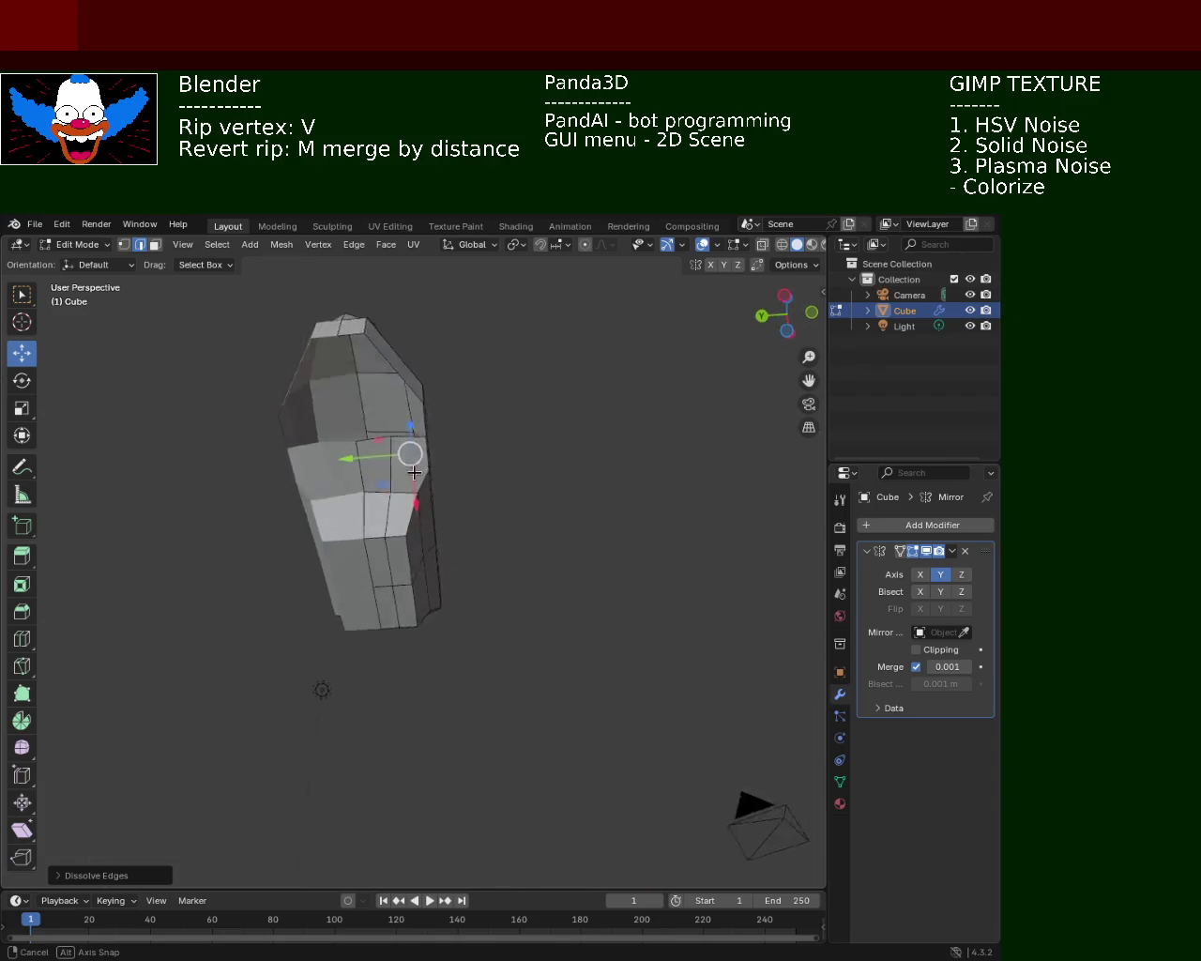
{"action": "left_click", "coordinate": [110, 246]}
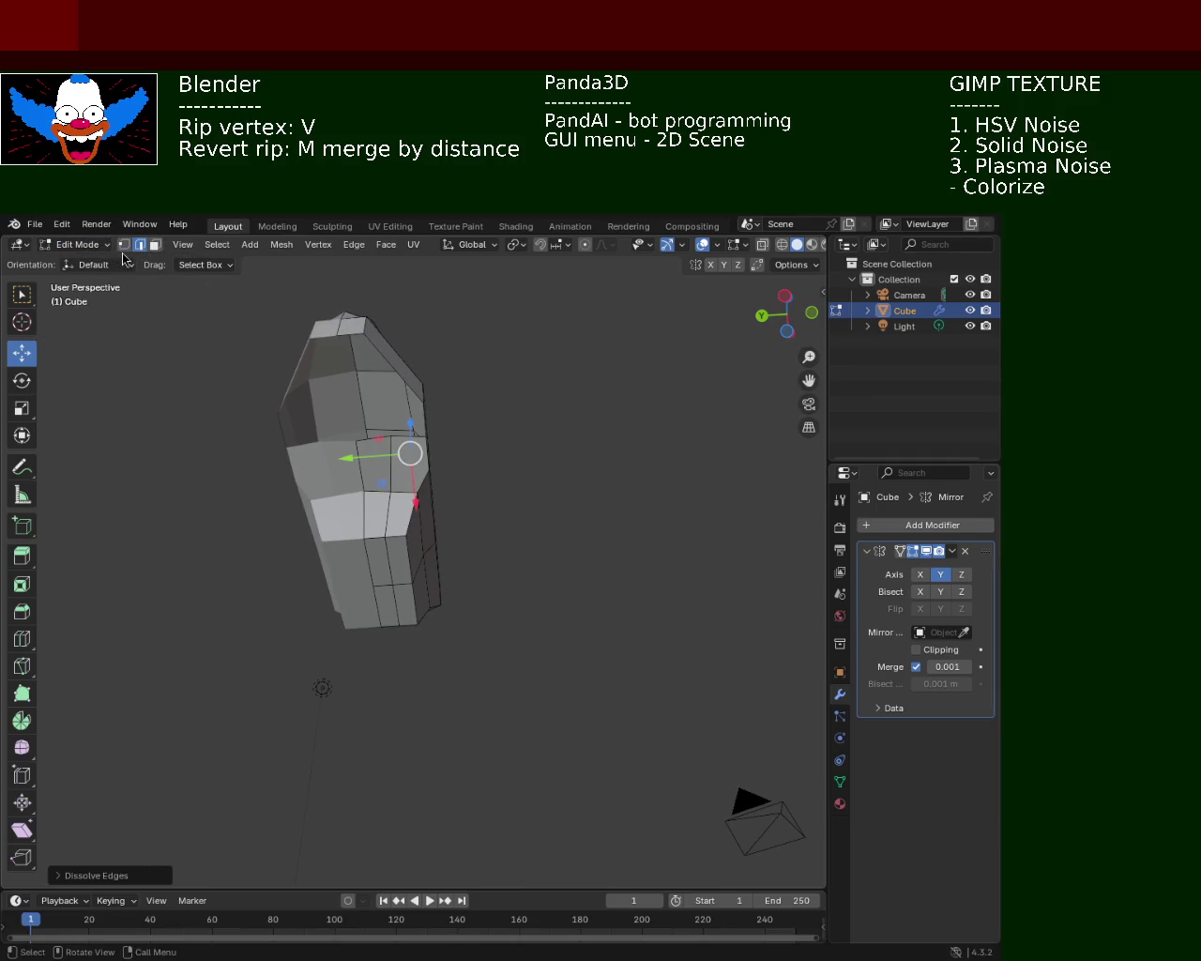
{"action": "left_click", "coordinate": [123, 244]}
{"action": "left_click", "coordinate": [345, 333]}
{"action": "left_click", "coordinate": [364, 330], "text": "shift"}
{"action": "left_click", "coordinate": [427, 404], "text": "shift"}
{"action": "left_click", "coordinate": [422, 438], "text": "shift"}
{"action": "left_click", "coordinate": [356, 438], "text": "shift"}
{"action": "mouse_move", "coordinate": [356, 437]}
{"action": "middle_mouse_down"}
{"action": "mouse_move", "coordinate": [285, 521]}
{"action": "mouse_move", "coordinate": [275, 416]}
{"action": "mouse_move", "coordinate": [321, 427]}
{"action": "middle_mouse_up"}
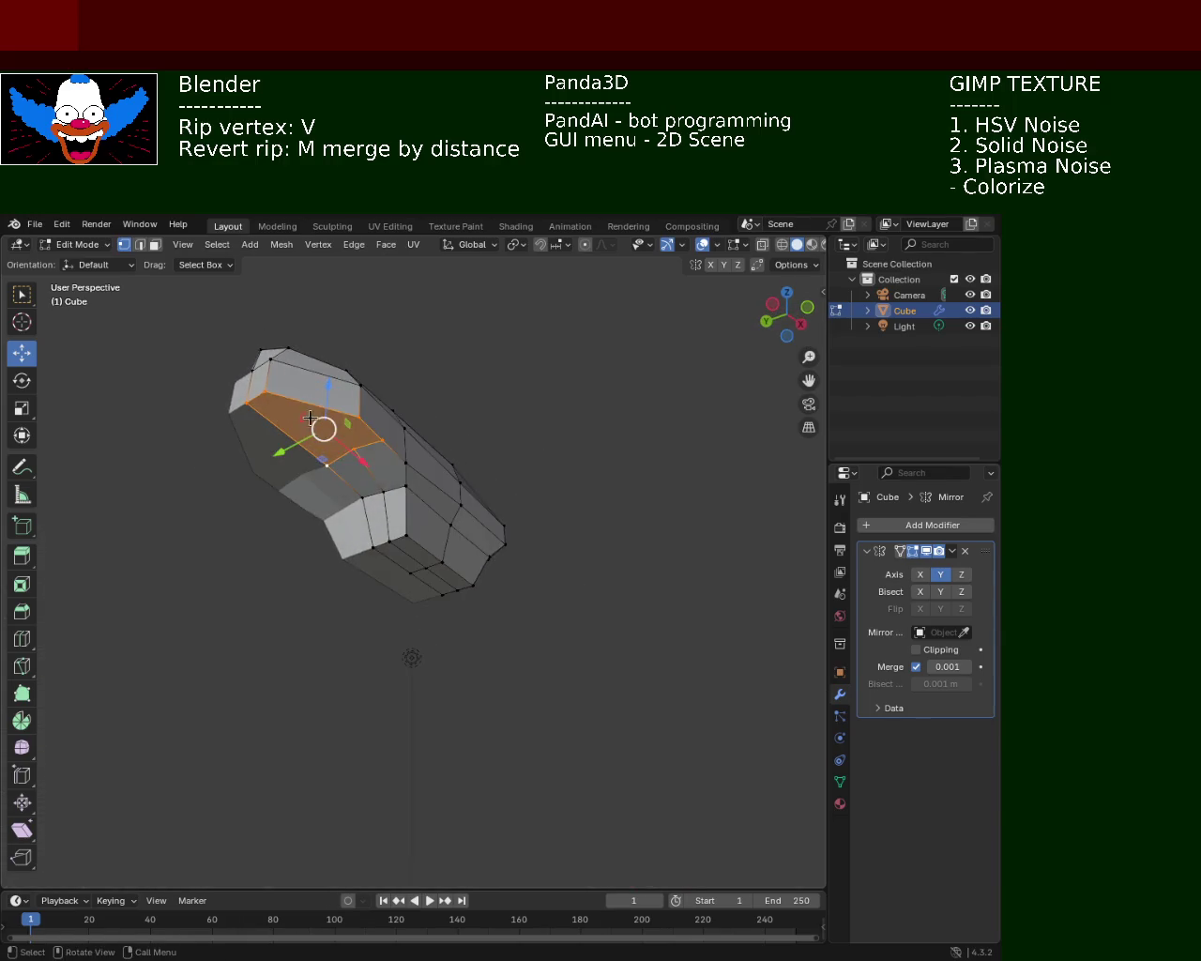
{"action": "left_click", "coordinate": [311, 461], "text": "shift"}
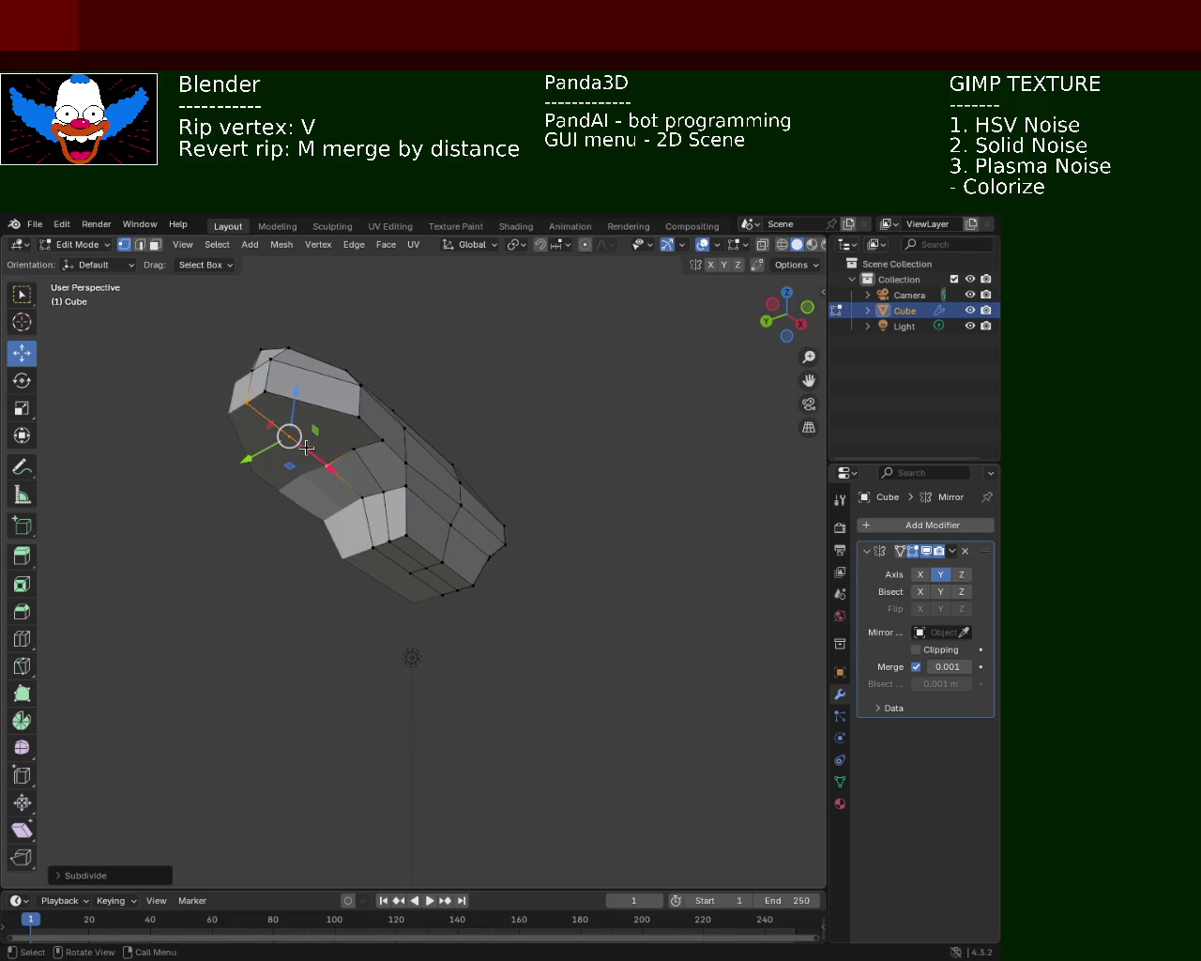
- Slide the new middle vertex along its edge, then shift it along X
{"action": "left_click", "coordinate": [336, 433], "text": "shift"}
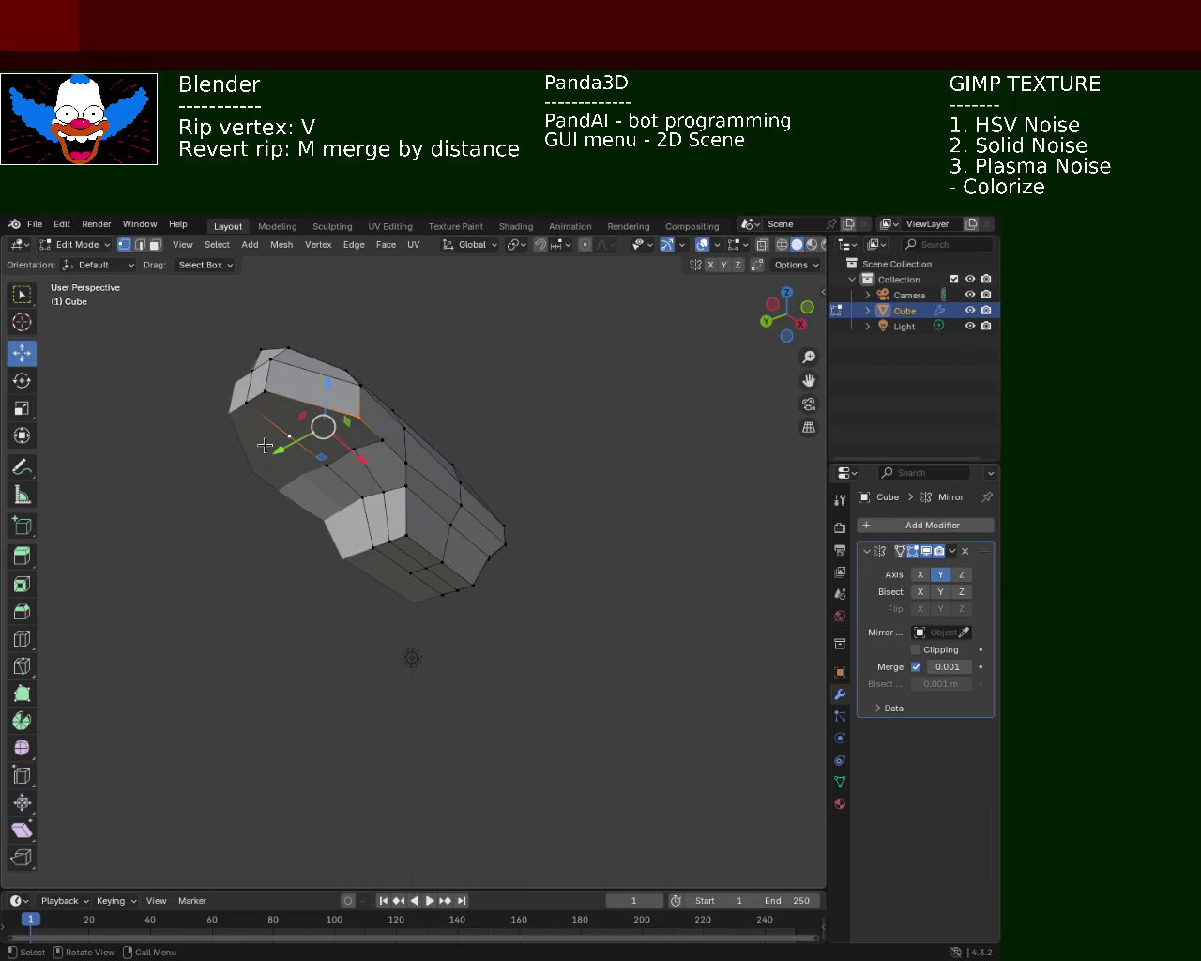
{"action": "left_click", "coordinate": [325, 468], "text": "shift"}
{"action": "key", "text": "shift+v"}
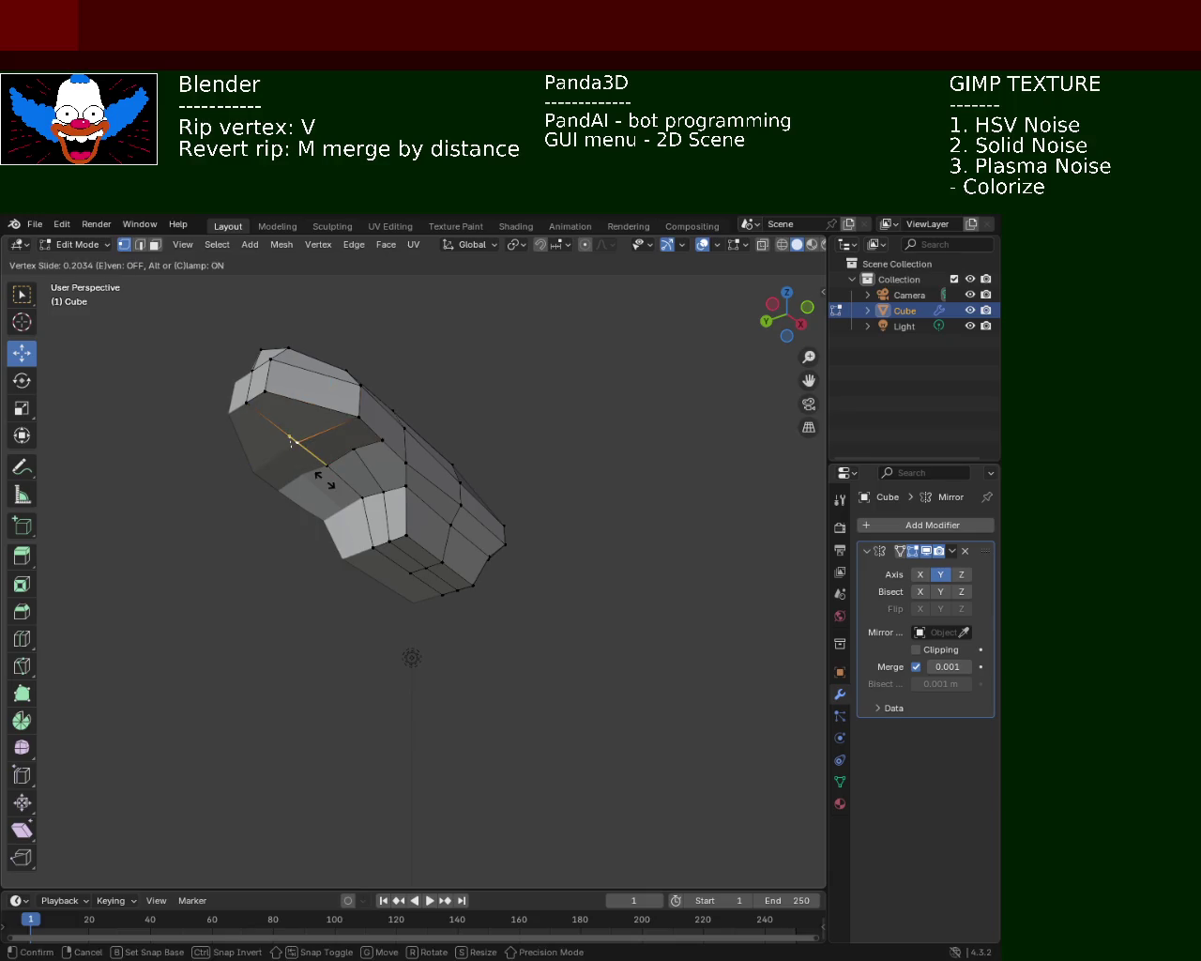
{"action": "left_click", "coordinate": [324, 480]}
{"action": "middle_click_drag", "start_coordinate": [346, 468], "coordinate": [383, 483]}
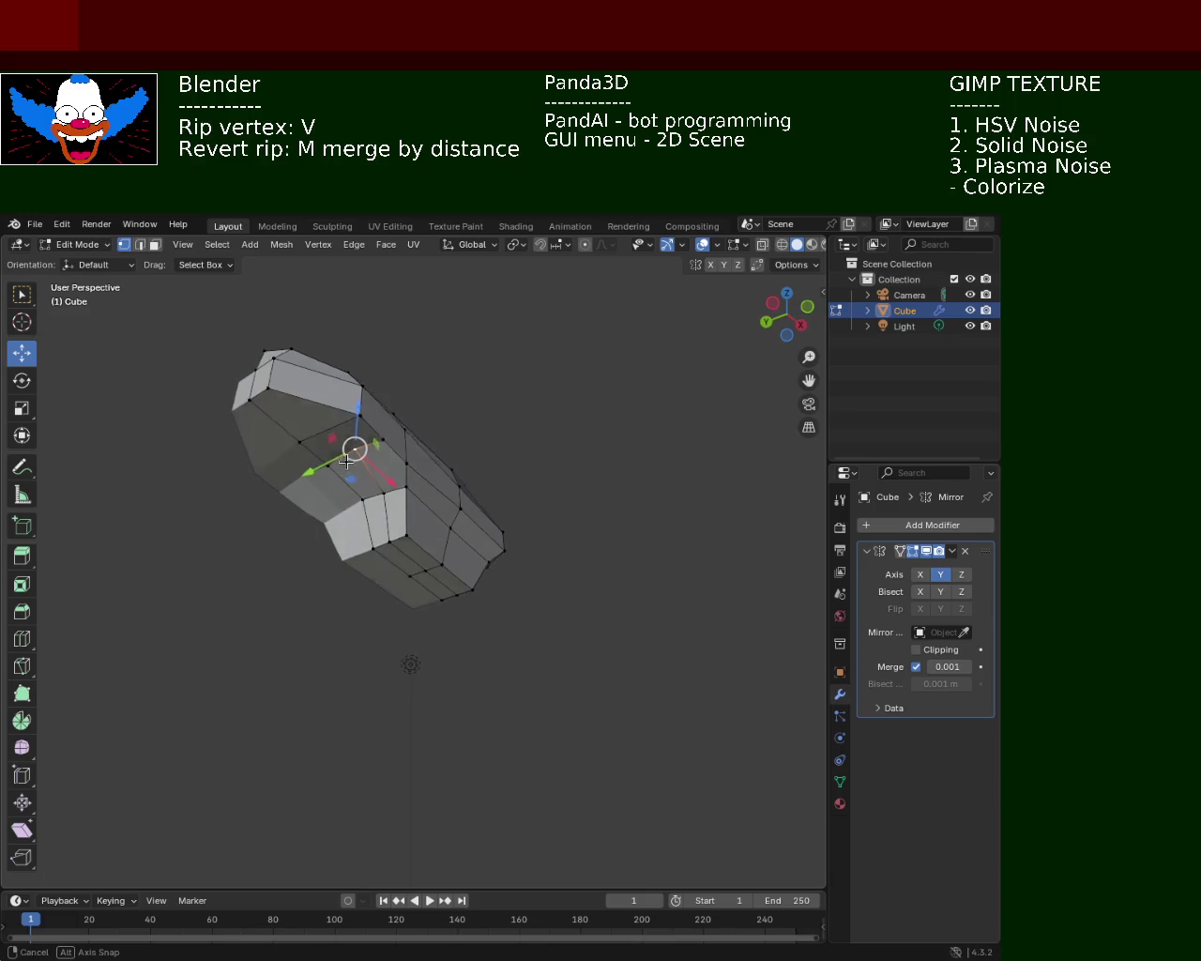
{"action": "left_click_drag", "start_coordinate": [382, 483], "coordinate": [392, 485]}
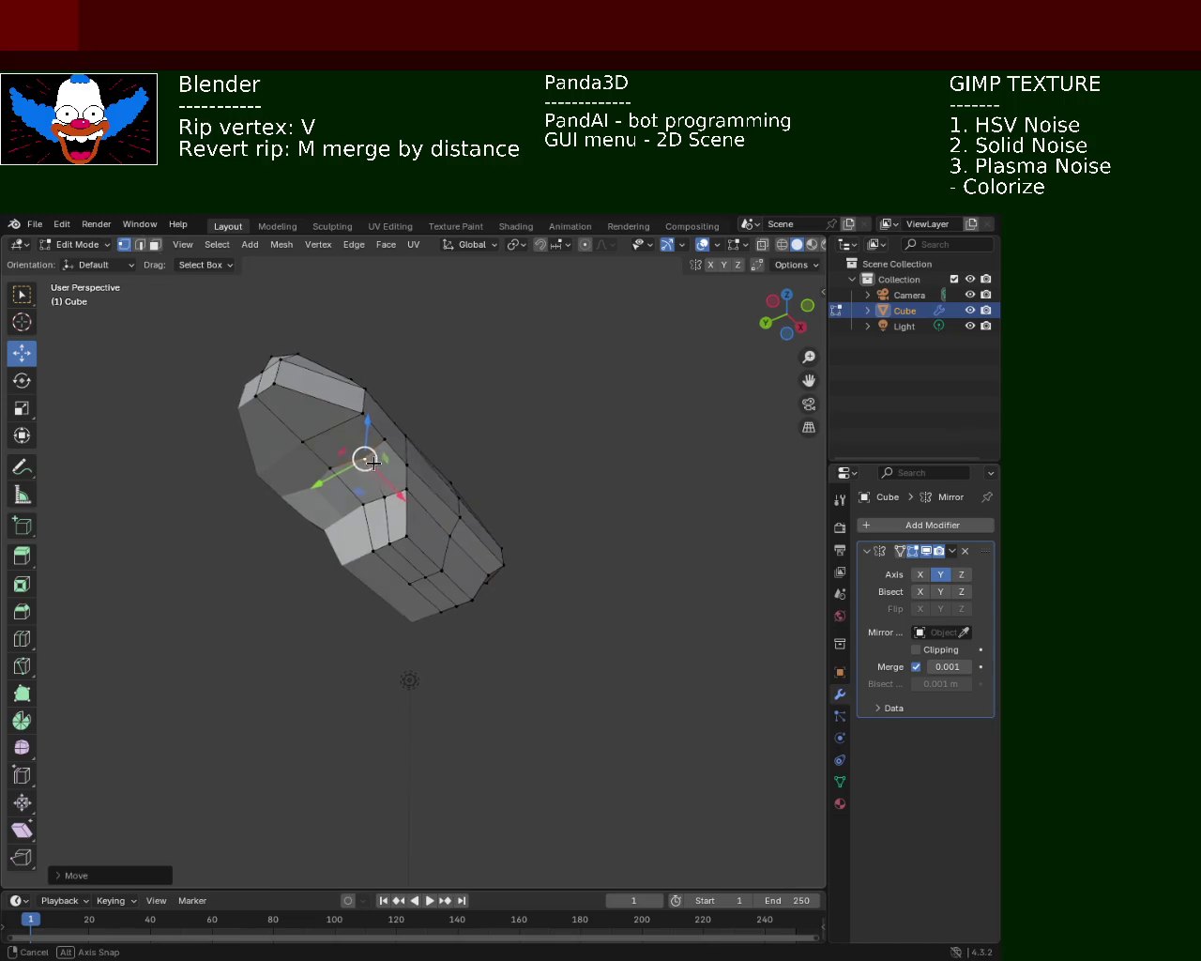
{"action": "middle_click_drag", "start_coordinate": [393, 485], "coordinate": [410, 480]}
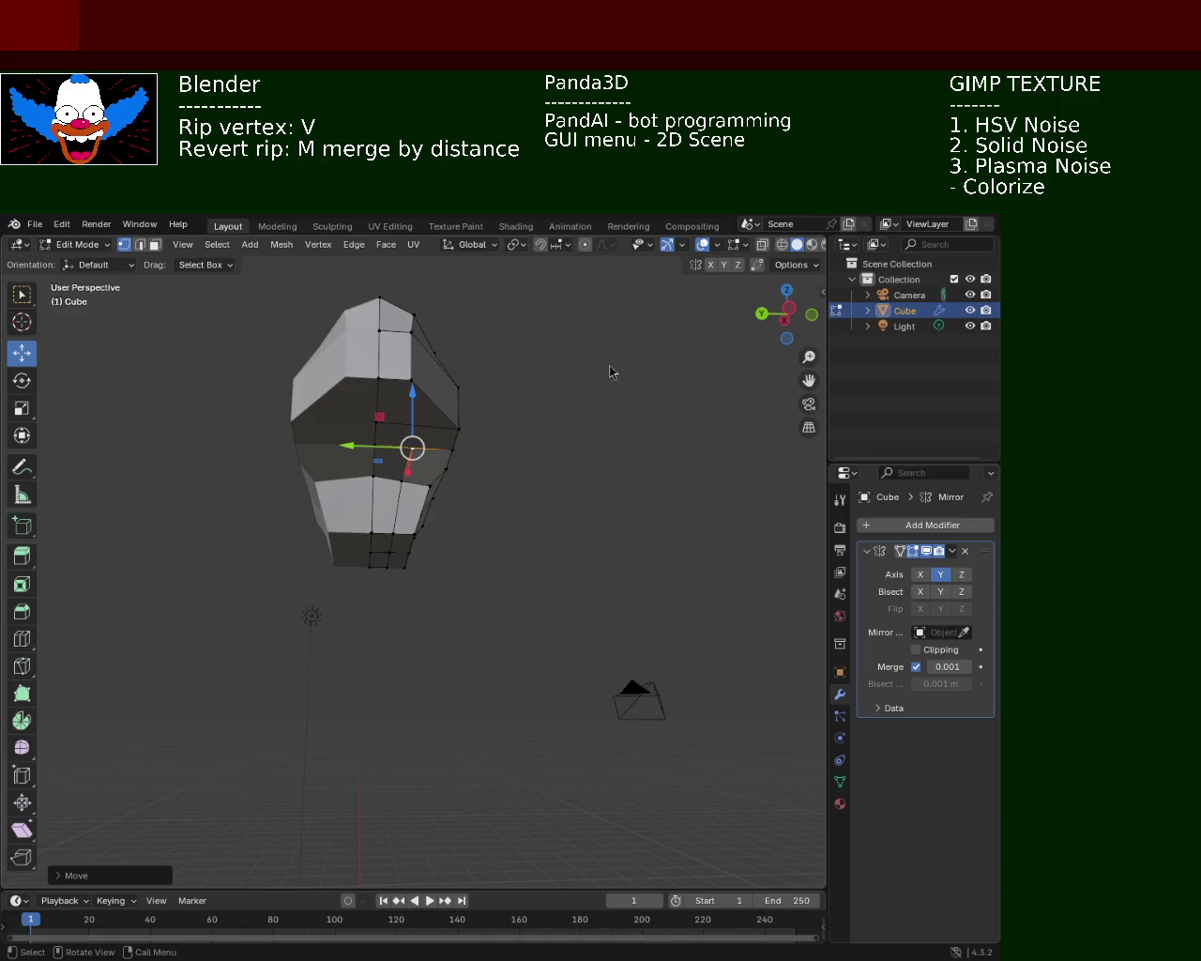
{"action": "mouse_move", "coordinate": [576, 410]}
{"action": "middle_mouse_down"}
{"action": "mouse_move", "coordinate": [302, 434]}
{"action": "mouse_move", "coordinate": [370, 623]}
{"action": "mouse_move", "coordinate": [347, 507]}
{"action": "middle_mouse_up"}
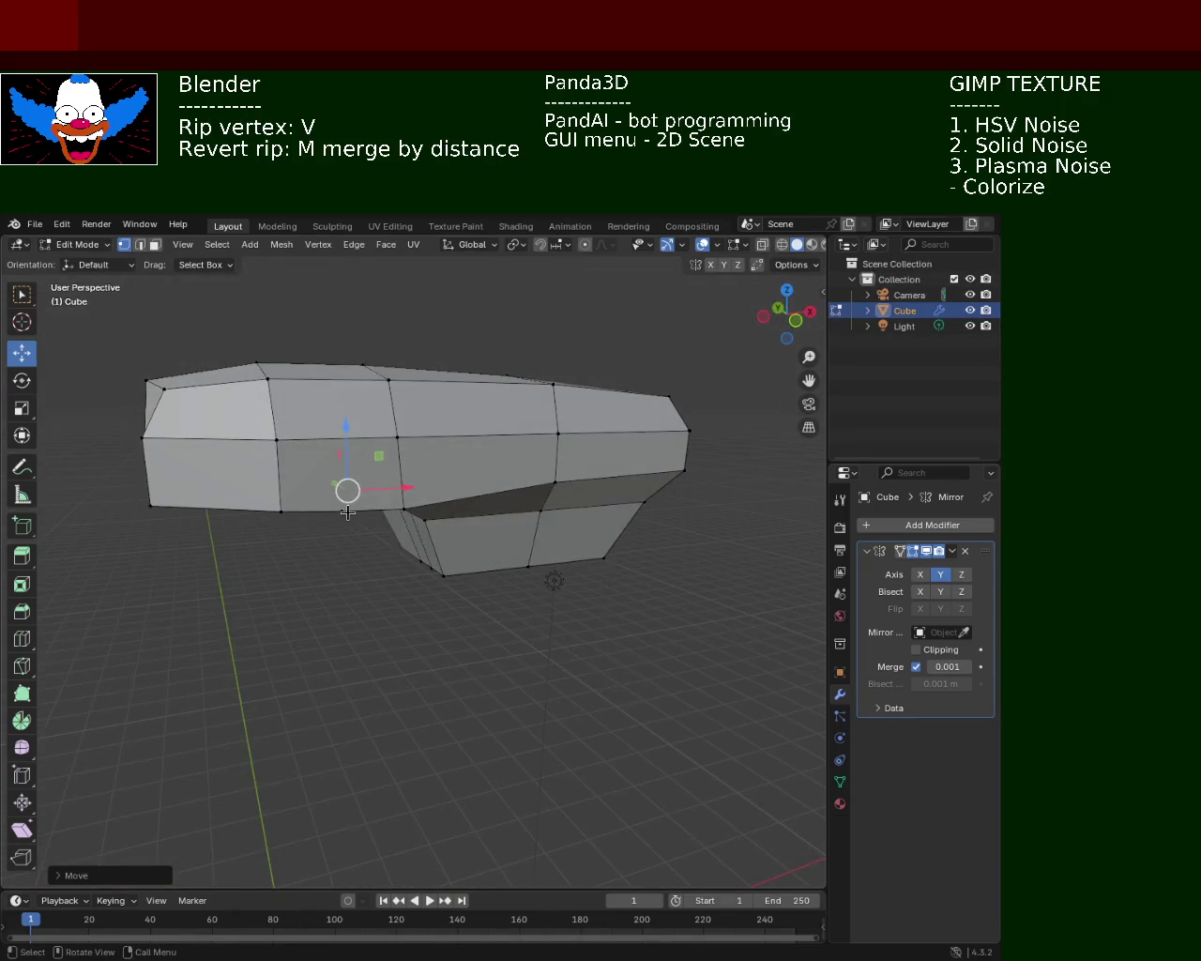
- Select vertices along the head's top edge and move them along X
{"action": "middle_click_drag", "start_coordinate": [290, 403], "coordinate": [285, 444]}
{"action": "left_click", "coordinate": [290, 375]}
{"action": "left_click", "coordinate": [341, 381], "text": "shift"}
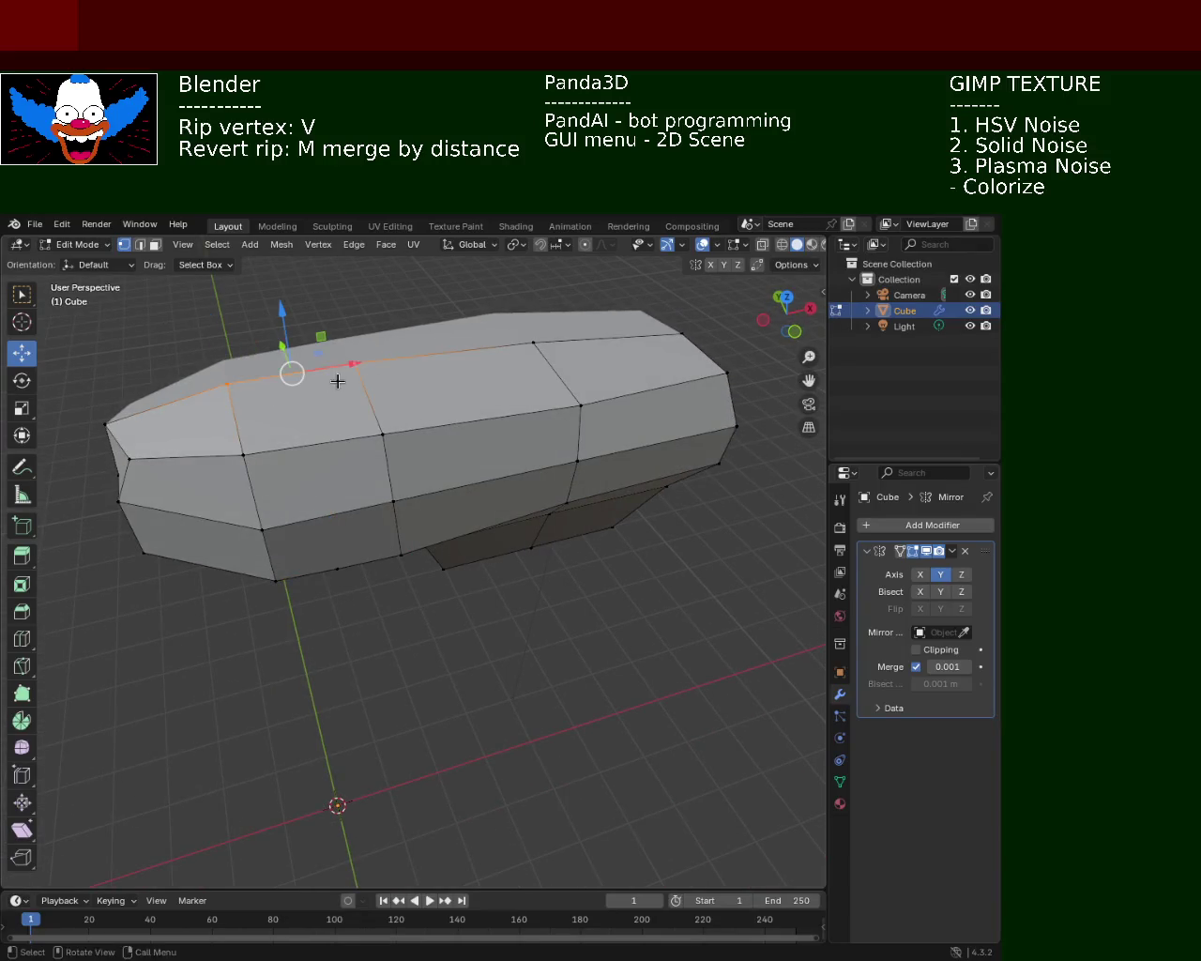
{"action": "mouse_move", "coordinate": [340, 381]}
{"action": "middle_mouse_down"}
{"action": "mouse_move", "coordinate": [325, 395]}
{"action": "mouse_move", "coordinate": [344, 436]}
{"action": "middle_mouse_up"}
{"action": "key", "text": "g"}
{"action": "key", "text": "x"}
{"action": "left_click", "coordinate": [322, 540]}
- Move a vertex on the head's side along X
{"action": "left_click", "coordinate": [321, 540]}
{"action": "key", "text": "g"}
{"action": "key", "text": "x"}
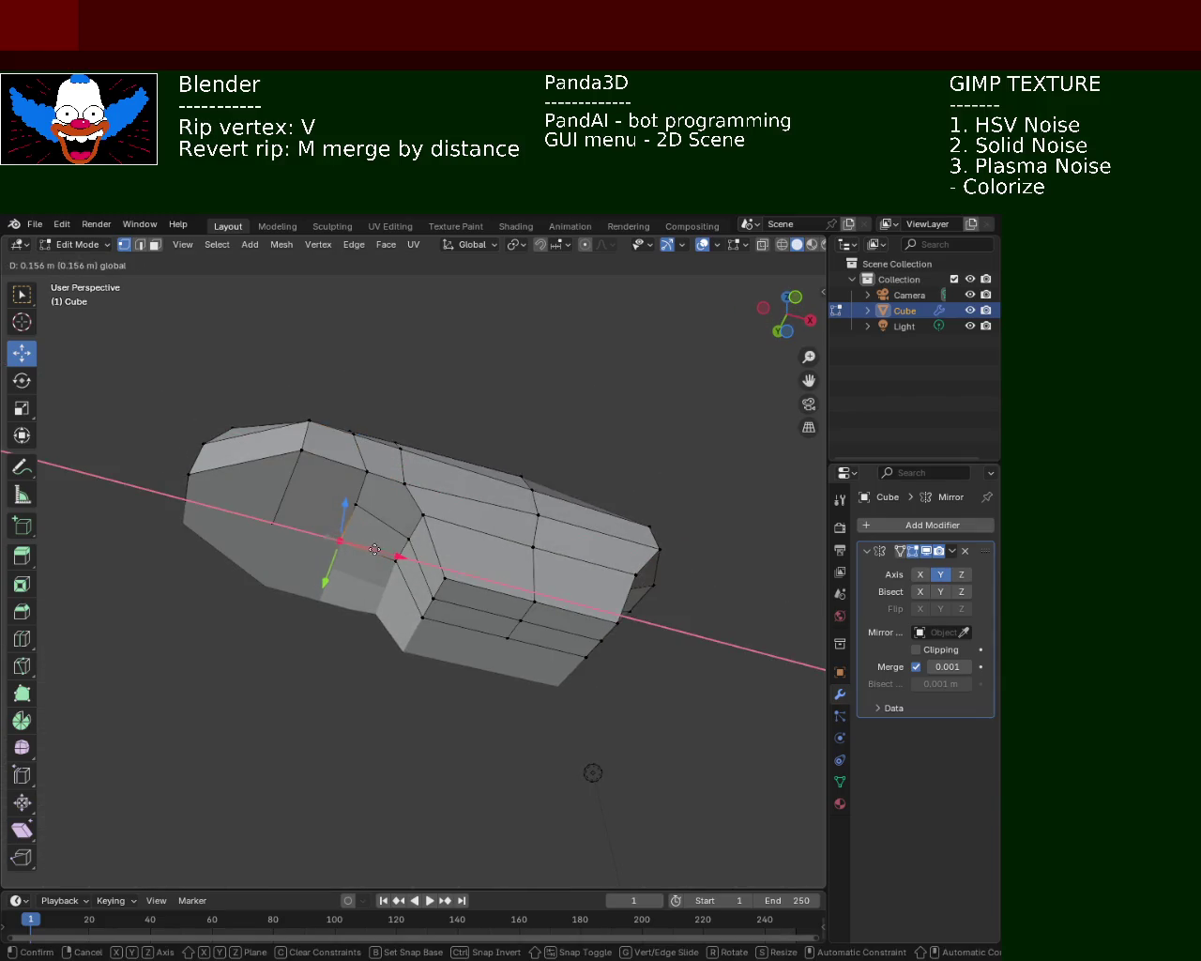
{"action": "left_click", "coordinate": [333, 526]}
{"action": "mouse_move", "coordinate": [333, 525]}
{"action": "middle_mouse_down"}
{"action": "mouse_move", "coordinate": [350, 505]}
{"action": "mouse_move", "coordinate": [281, 504]}
{"action": "middle_mouse_up"}
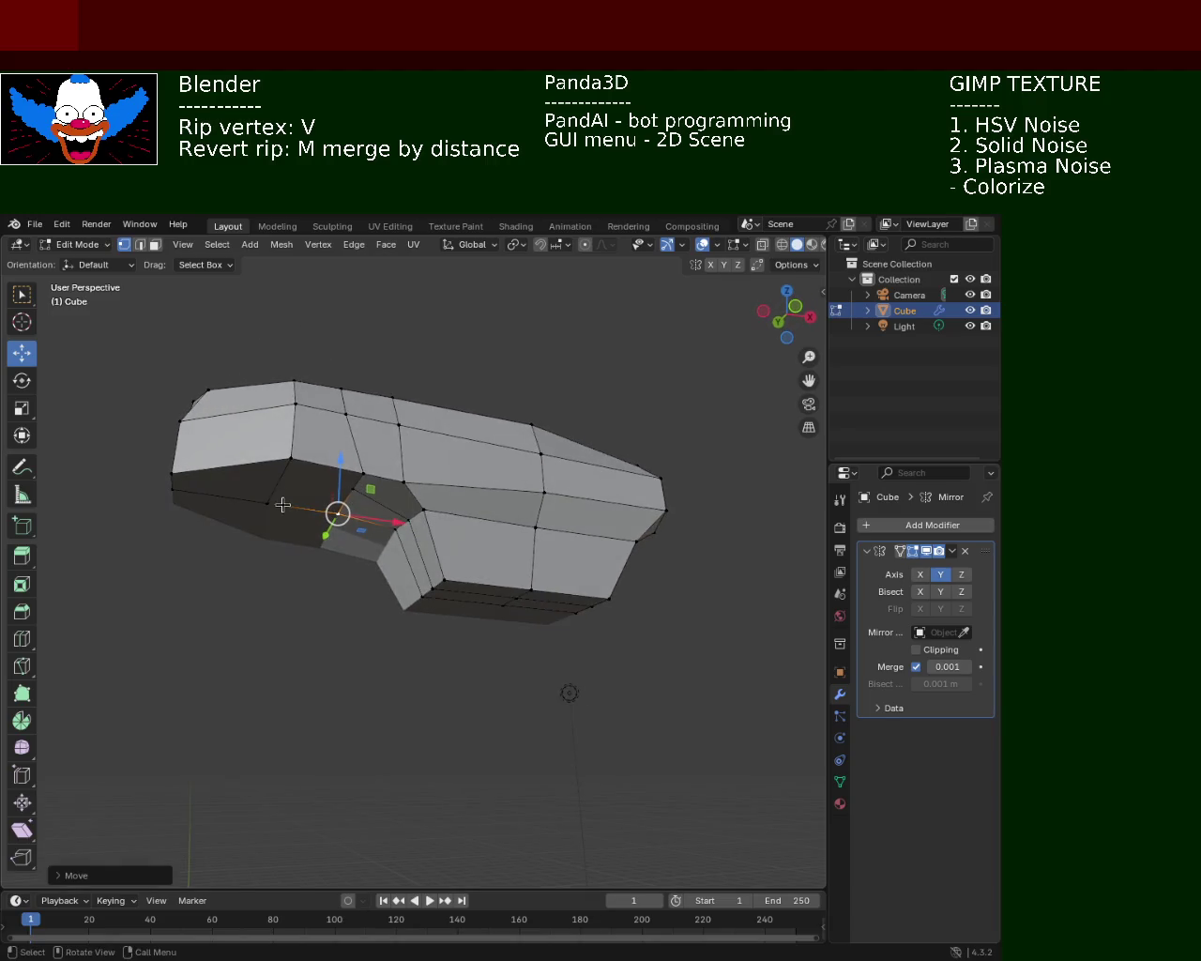
- Select the face under the head in Face mode and start extruding it into a column
{"action": "left_click", "coordinate": [154, 244]}
{"action": "left_click", "coordinate": [312, 492]}
{"action": "key", "text": "e"}
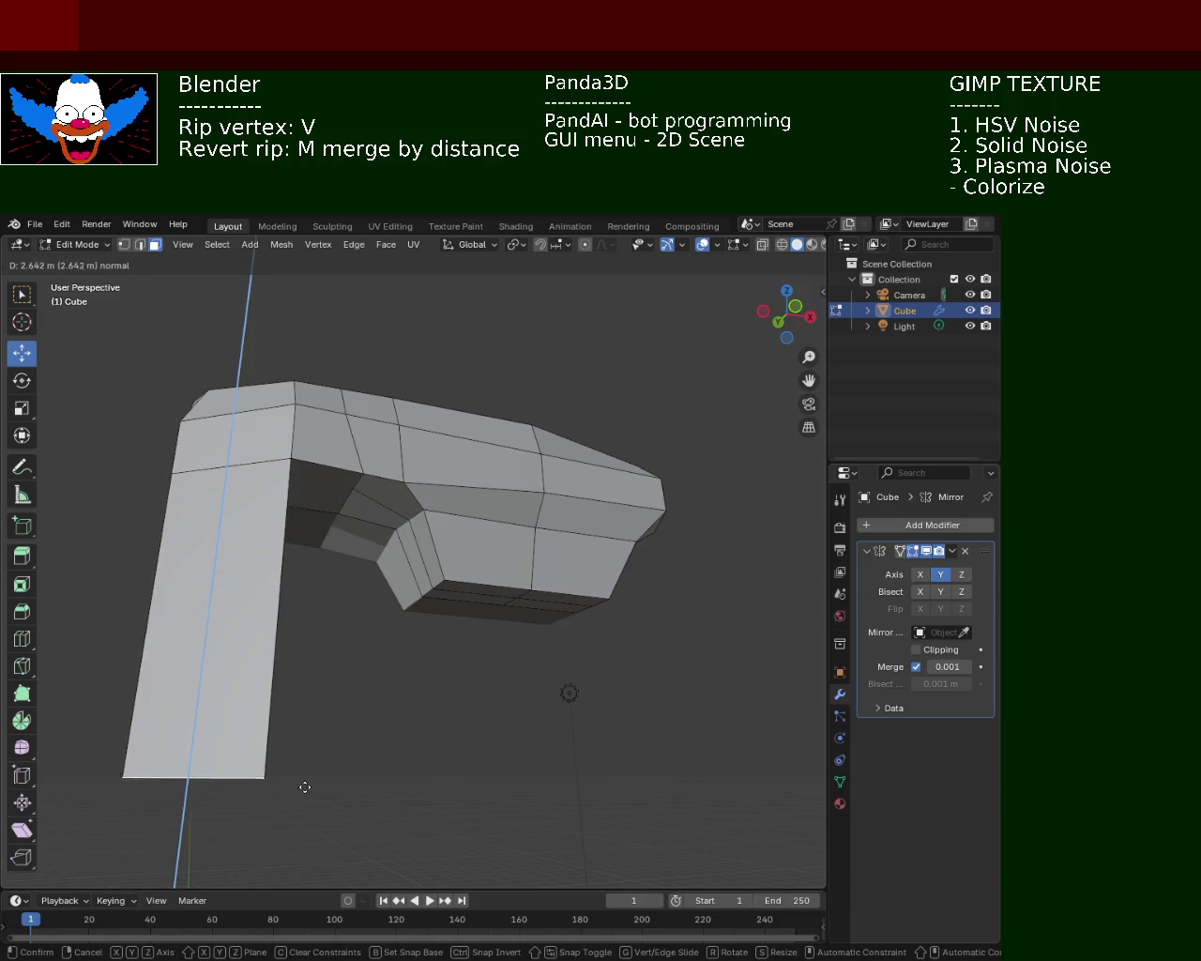
{"action": "left_click", "coordinate": [303, 786]}
{"action": "mouse_move", "coordinate": [276, 770]}
{"action": "middle_mouse_down"}
{"action": "mouse_move", "coordinate": [189, 677]}
{"action": "mouse_move", "coordinate": [263, 593]}
{"action": "mouse_move", "coordinate": [332, 619]}
{"action": "middle_mouse_up"}
{"action": "scroll", "coordinate": [394, 711], "scroll_direction": "down", "scroll_amount": 4}
{"action": "mouse_move", "coordinate": [394, 711]}
{"action": "middle_mouse_down"}
{"action": "mouse_move", "coordinate": [383, 619]}
{"action": "mouse_move", "coordinate": [482, 510]}
{"action": "middle_mouse_up"}
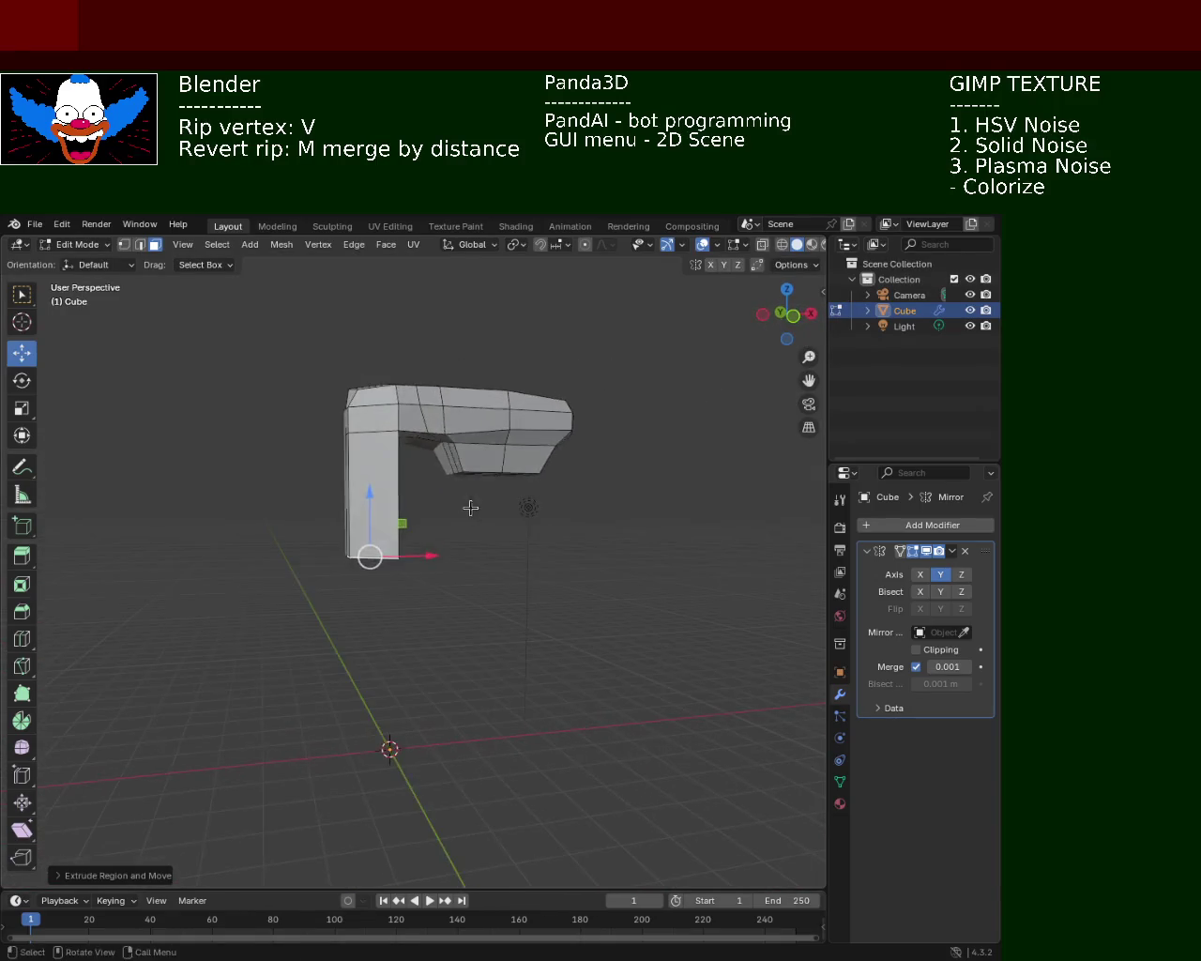
{"action": "scroll", "coordinate": [483, 510], "scroll_direction": "down", "scroll_amount": 3}
{"action": "key", "text": "e"}
{"action": "key", "text": "z"}
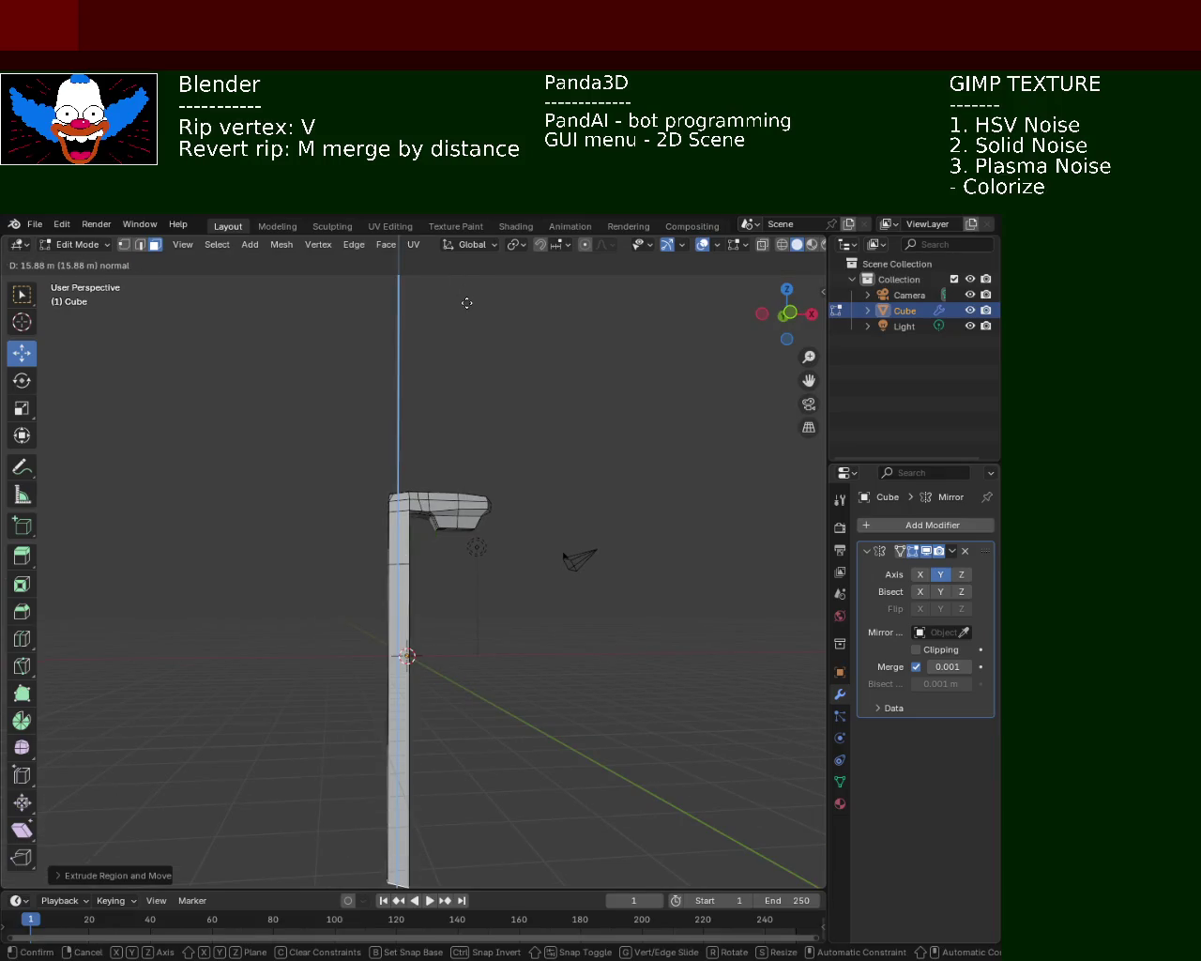
{"action": "left_click", "coordinate": [487, 422]}
{"action": "mouse_move", "coordinate": [506, 389]}
{"action": "middle_mouse_down"}
{"action": "mouse_move", "coordinate": [429, 384]}
{"action": "mouse_move", "coordinate": [494, 528]}
{"action": "mouse_move", "coordinate": [442, 497]}
{"action": "mouse_move", "coordinate": [539, 514]}
{"action": "mouse_move", "coordinate": [495, 442]}
{"action": "mouse_move", "coordinate": [504, 491]}
{"action": "middle_mouse_up"}
{"action": "scroll", "coordinate": [500, 460], "scroll_direction": "up", "scroll_amount": 3}
{"action": "mouse_move", "coordinate": [497, 429]}
{"action": "middle_mouse_down"}
{"action": "mouse_move", "coordinate": [475, 362]}
{"action": "mouse_move", "coordinate": [456, 420]}
{"action": "middle_mouse_up"}
{"action": "scroll", "coordinate": [455, 421], "scroll_direction": "down", "scroll_amount": 2}
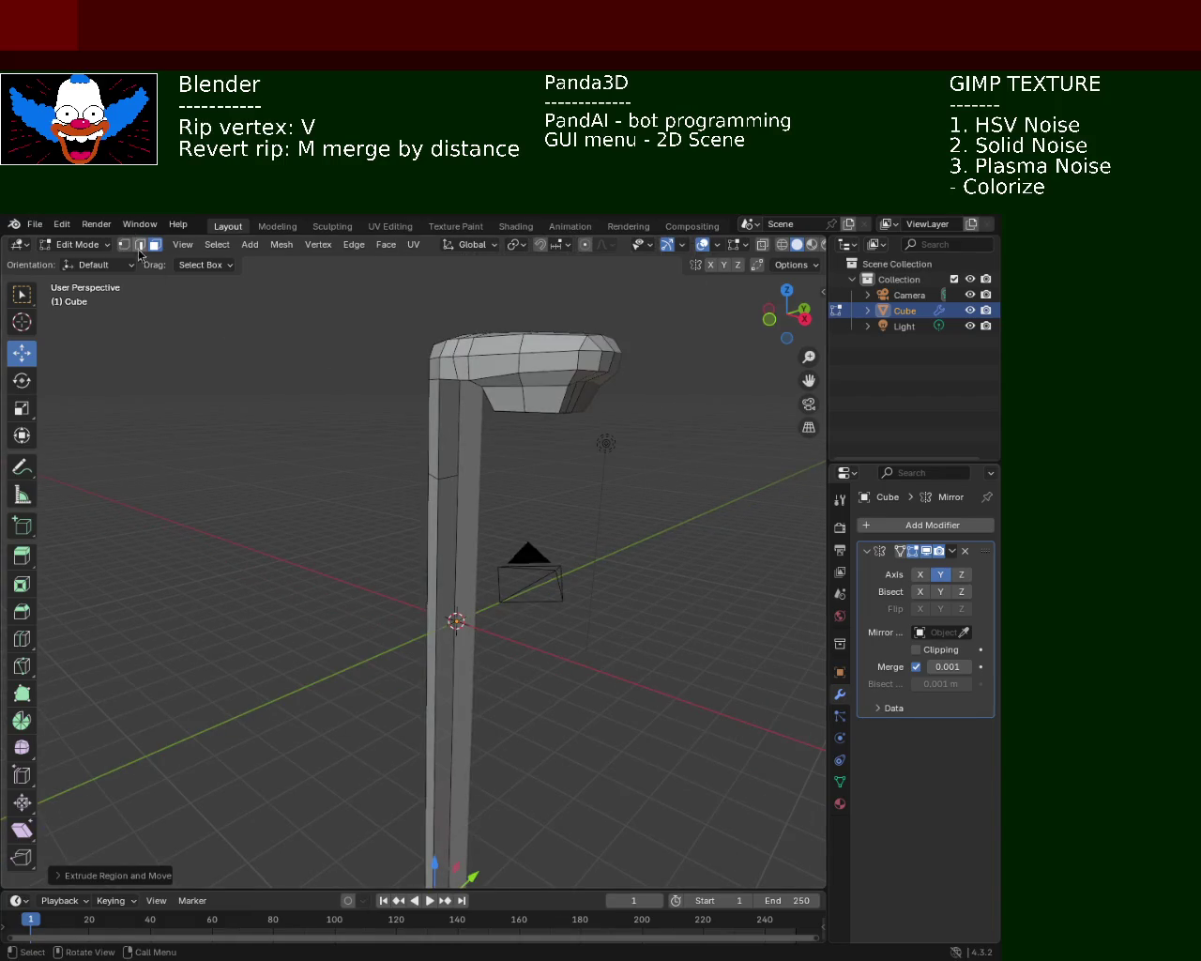
{"action": "key", "text": "ctrl+z"}
{"action": "key", "text": "ctrl+z"}
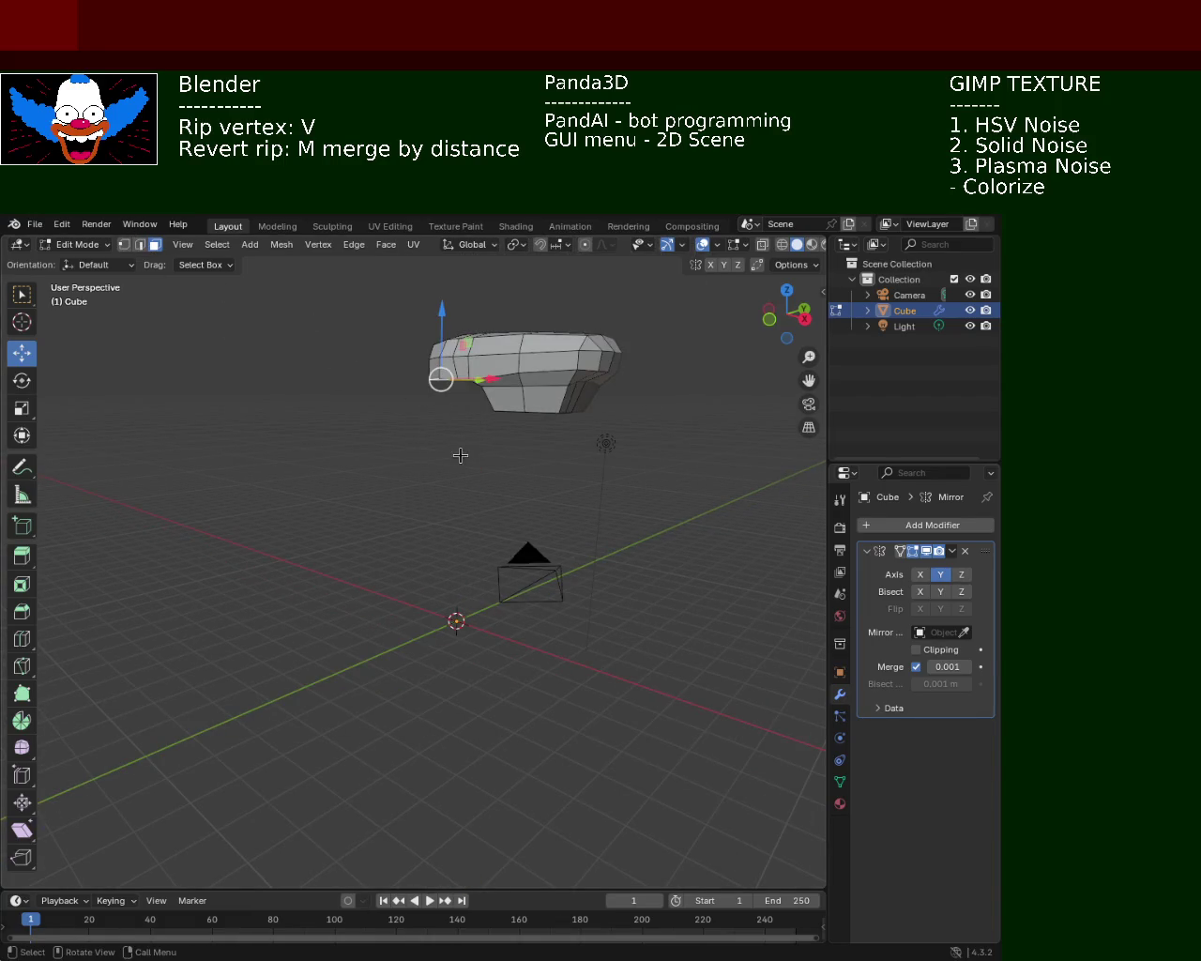
{"action": "key", "text": "e"}
{"action": "left_click", "coordinate": [549, 631]}
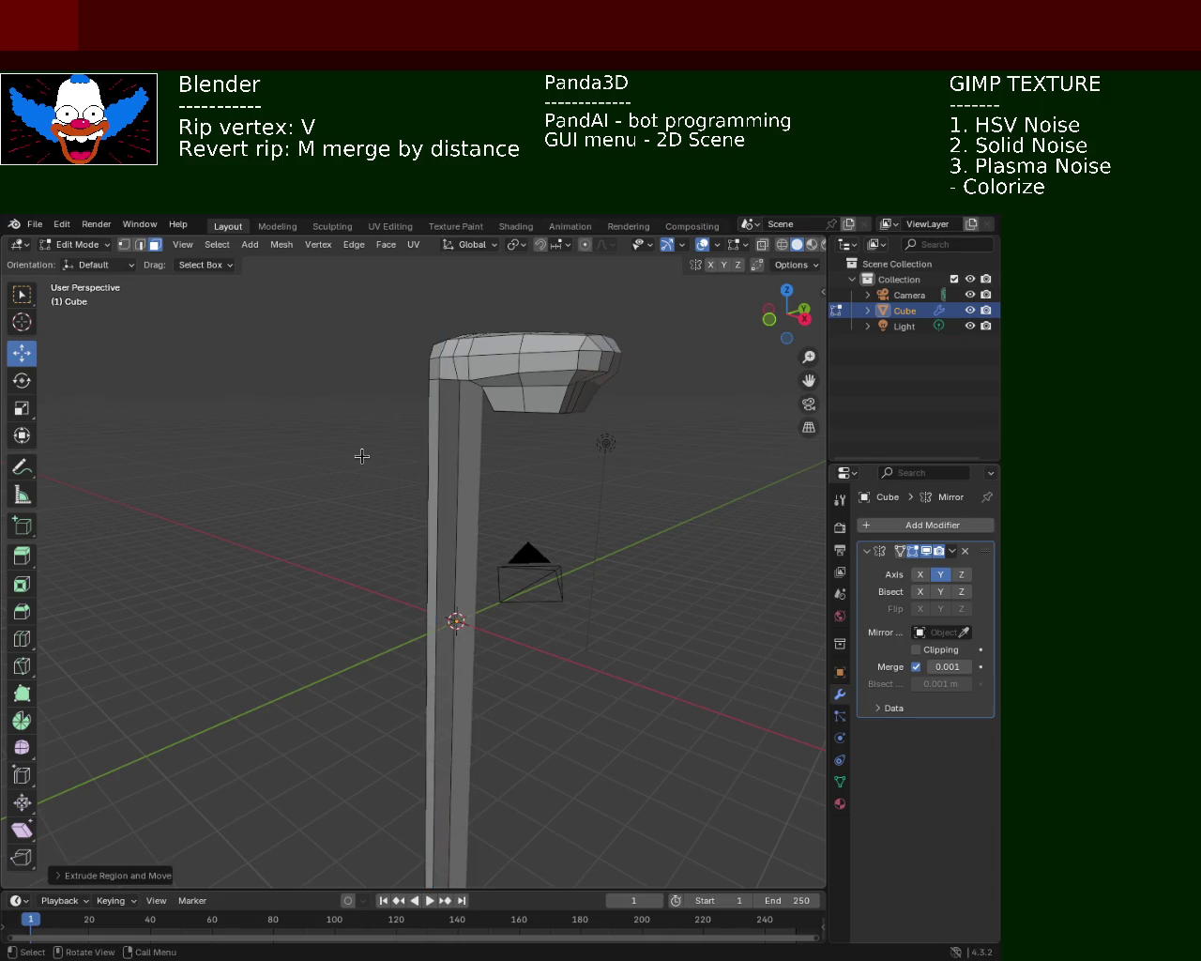
{"action": "middle_click_drag", "start_coordinate": [362, 456], "coordinate": [309, 394]}
{"action": "left_click", "coordinate": [139, 246]}
{"action": "left_click", "coordinate": [436, 529]}
{"action": "middle_click_drag", "start_coordinate": [455, 548], "coordinate": [429, 528]}
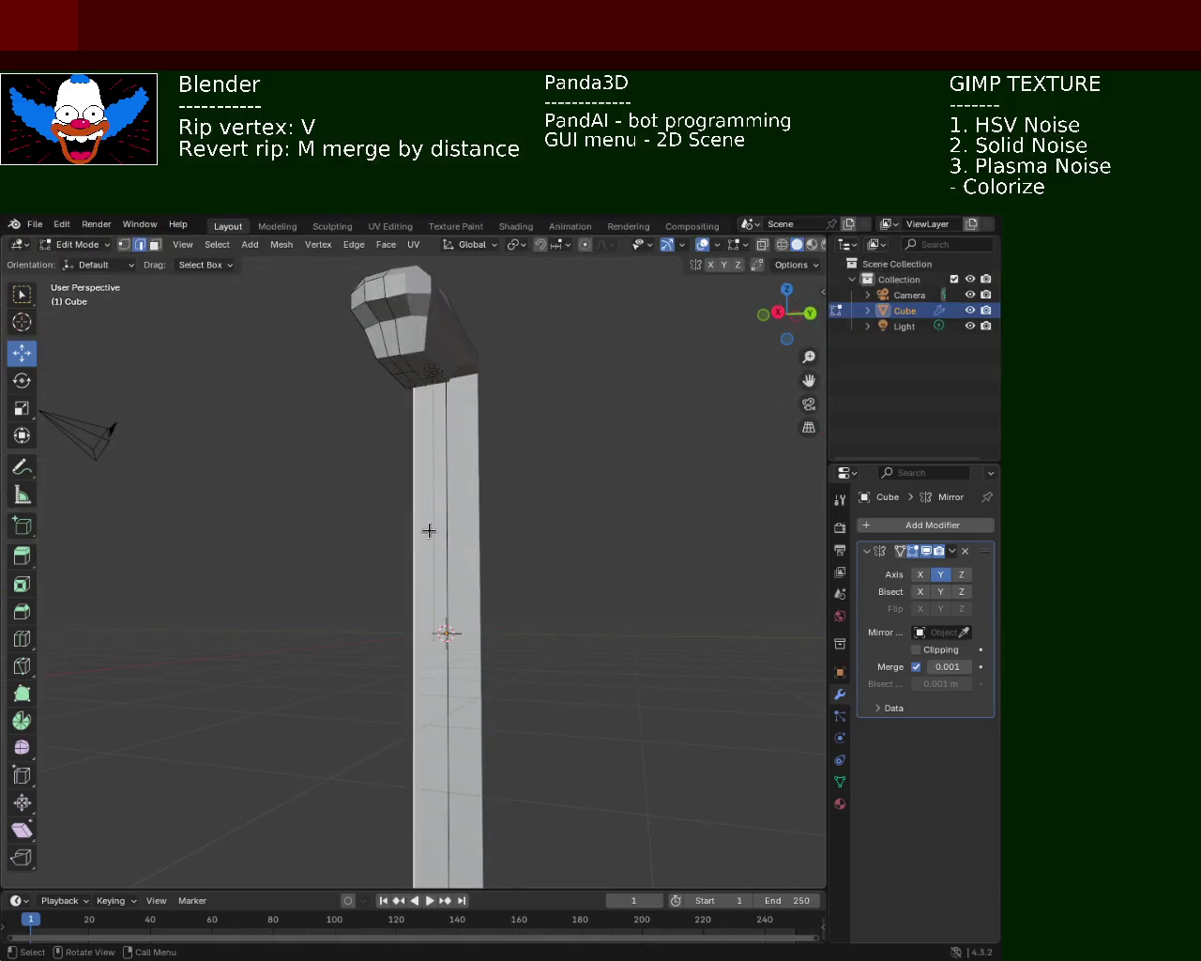
{"action": "middle_click_drag", "start_coordinate": [408, 365], "coordinate": [432, 357]}
{"action": "key", "text": "ctrl+z"}
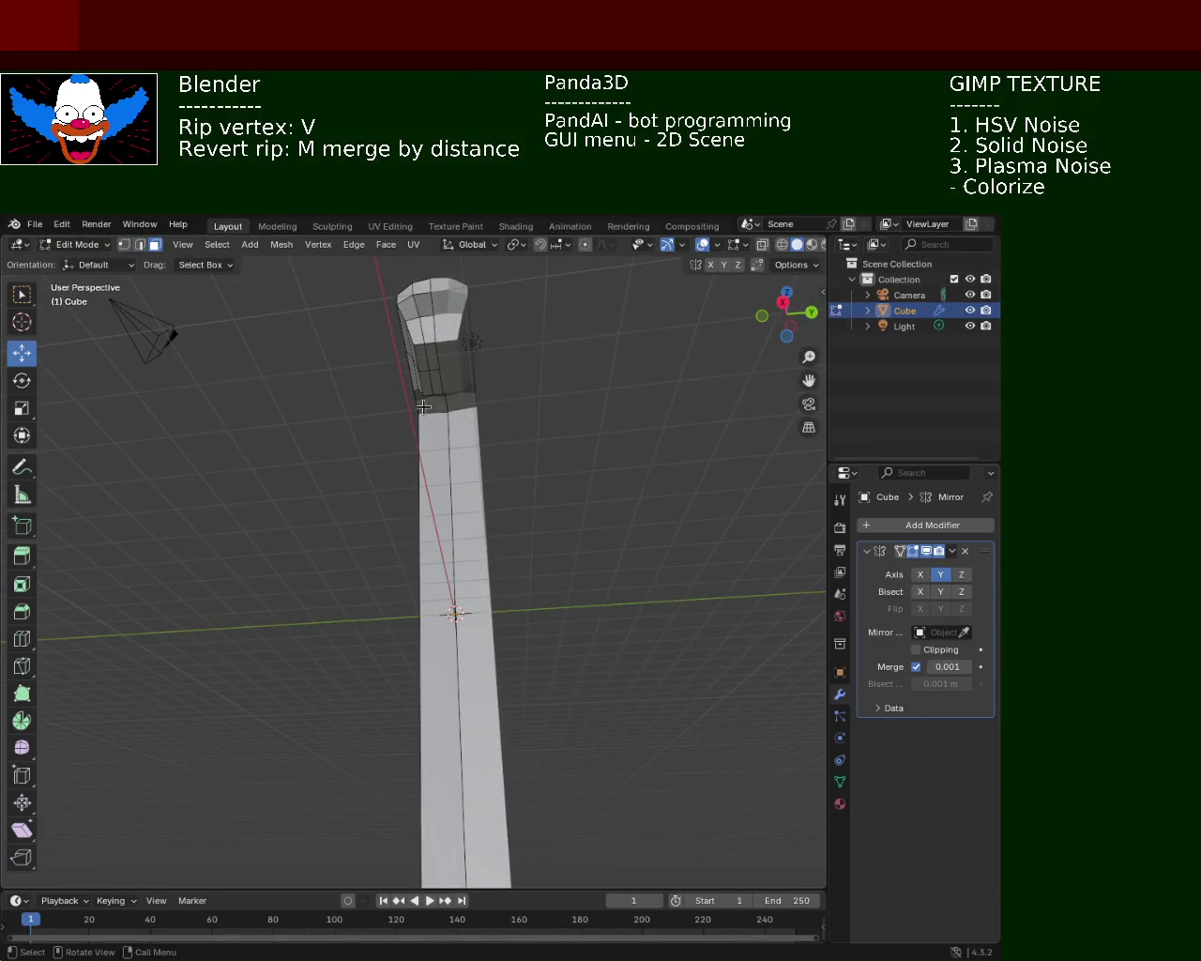
{"action": "key", "text": "ctrl+z"}
{"action": "mouse_move", "coordinate": [437, 422]}
{"action": "middle_mouse_down", "text": "ctrl"}
{"action": "mouse_move", "coordinate": [481, 405]}
{"action": "mouse_move", "coordinate": [488, 567]}
{"action": "mouse_move", "coordinate": [398, 420]}
{"action": "mouse_move", "coordinate": [413, 376]}
{"action": "middle_mouse_up", "text": "ctrl"}
{"action": "middle_click_drag", "start_coordinate": [526, 310], "coordinate": [563, 526]}
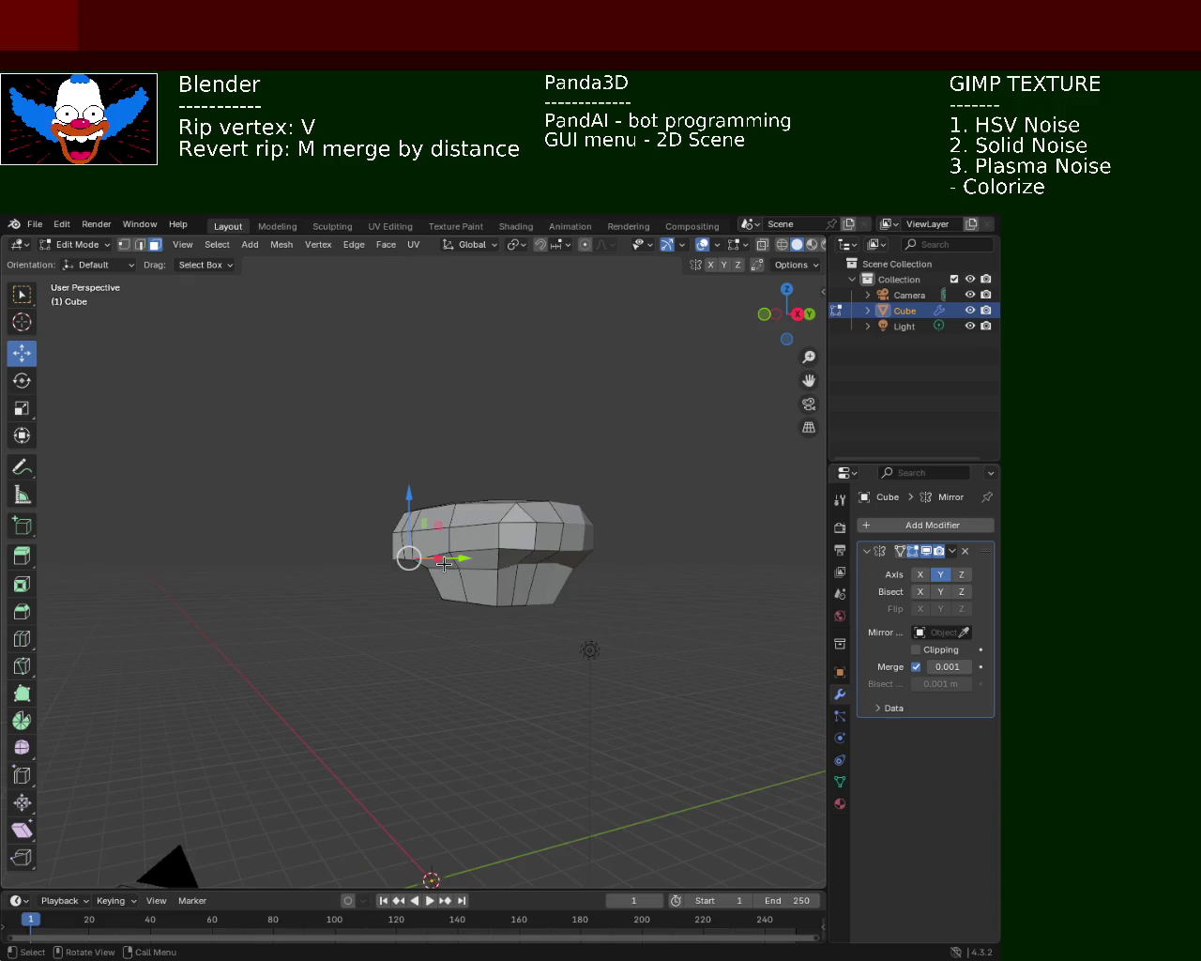
{"action": "middle_click_drag", "start_coordinate": [609, 341], "coordinate": [513, 483]}
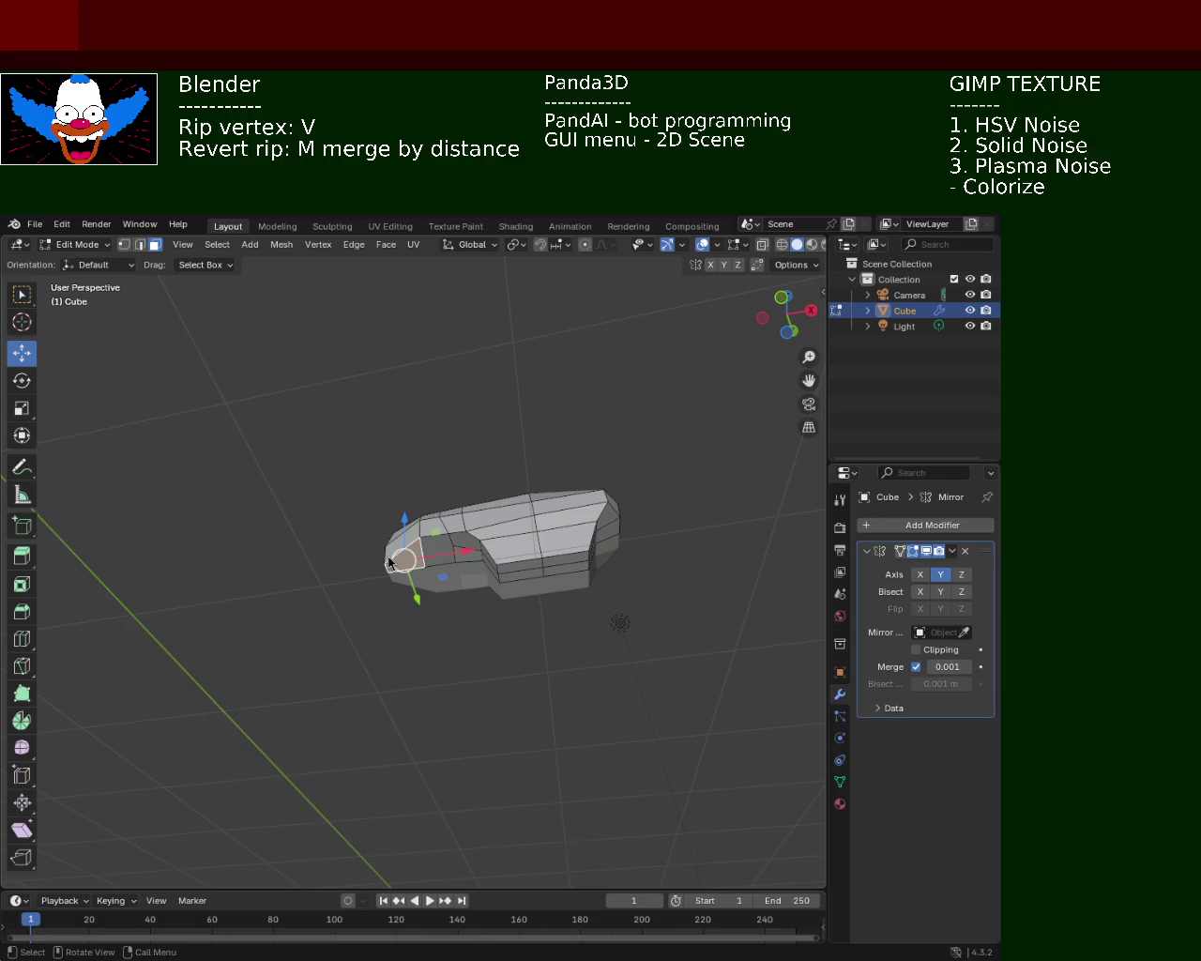
- Subdivide the edge path down the head's front corner in Vertex mode
{"action": "middle_click_drag", "start_coordinate": [605, 558], "coordinate": [440, 543]}
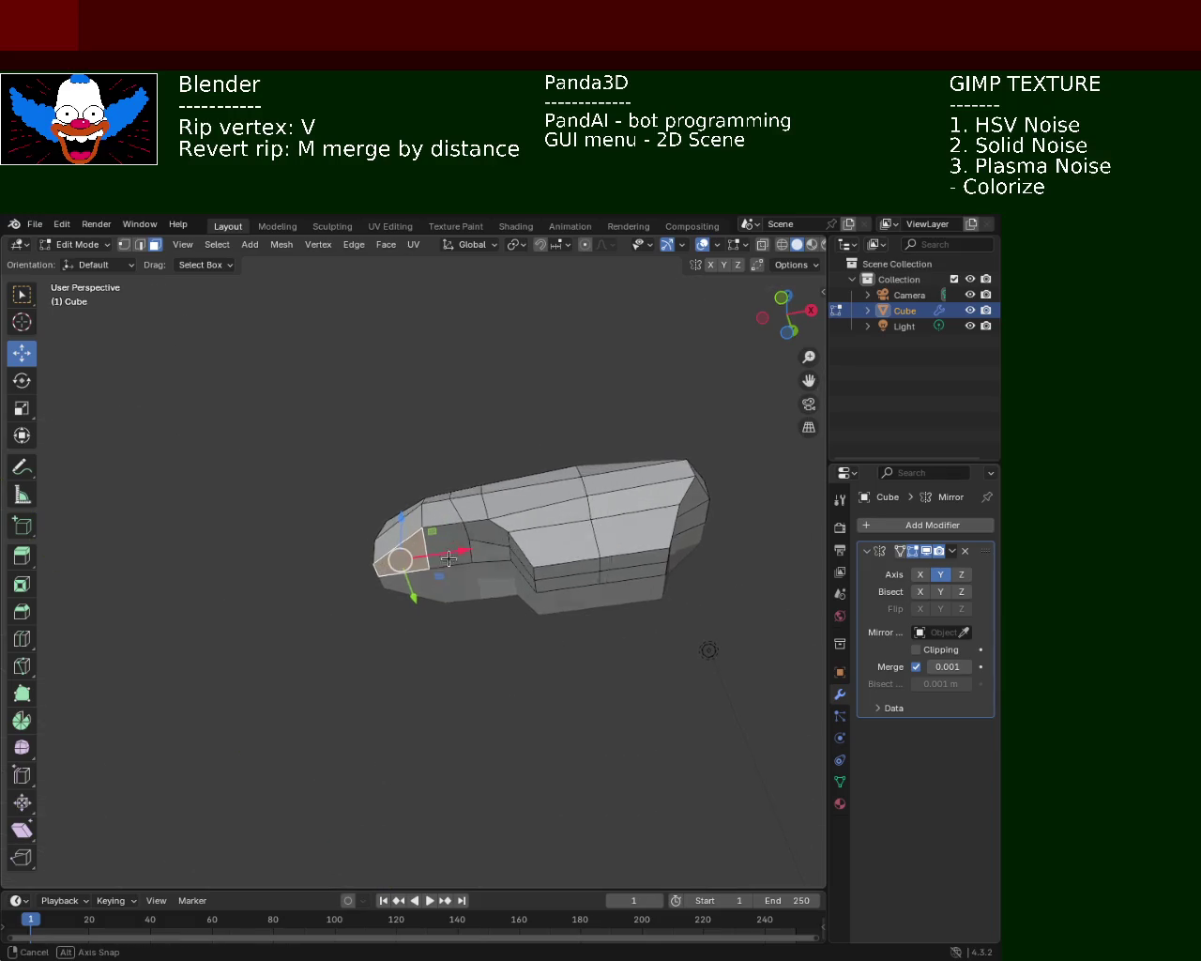
{"action": "scroll", "coordinate": [419, 469], "scroll_direction": "up", "scroll_amount": 2}
{"action": "scroll", "coordinate": [420, 464], "scroll_direction": "up", "scroll_amount": 2}
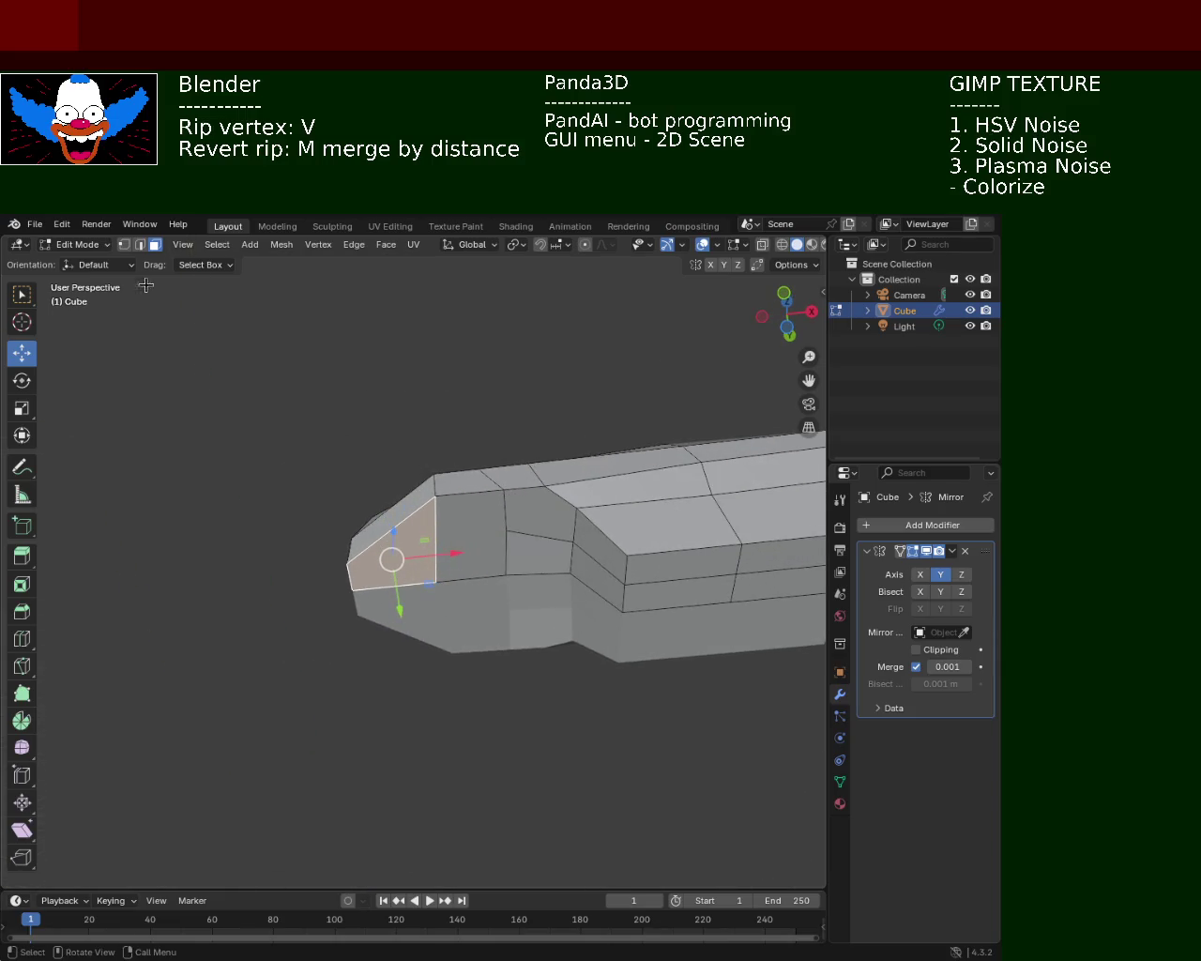
{"action": "left_click", "coordinate": [125, 245]}
{"action": "left_click", "coordinate": [435, 499]}
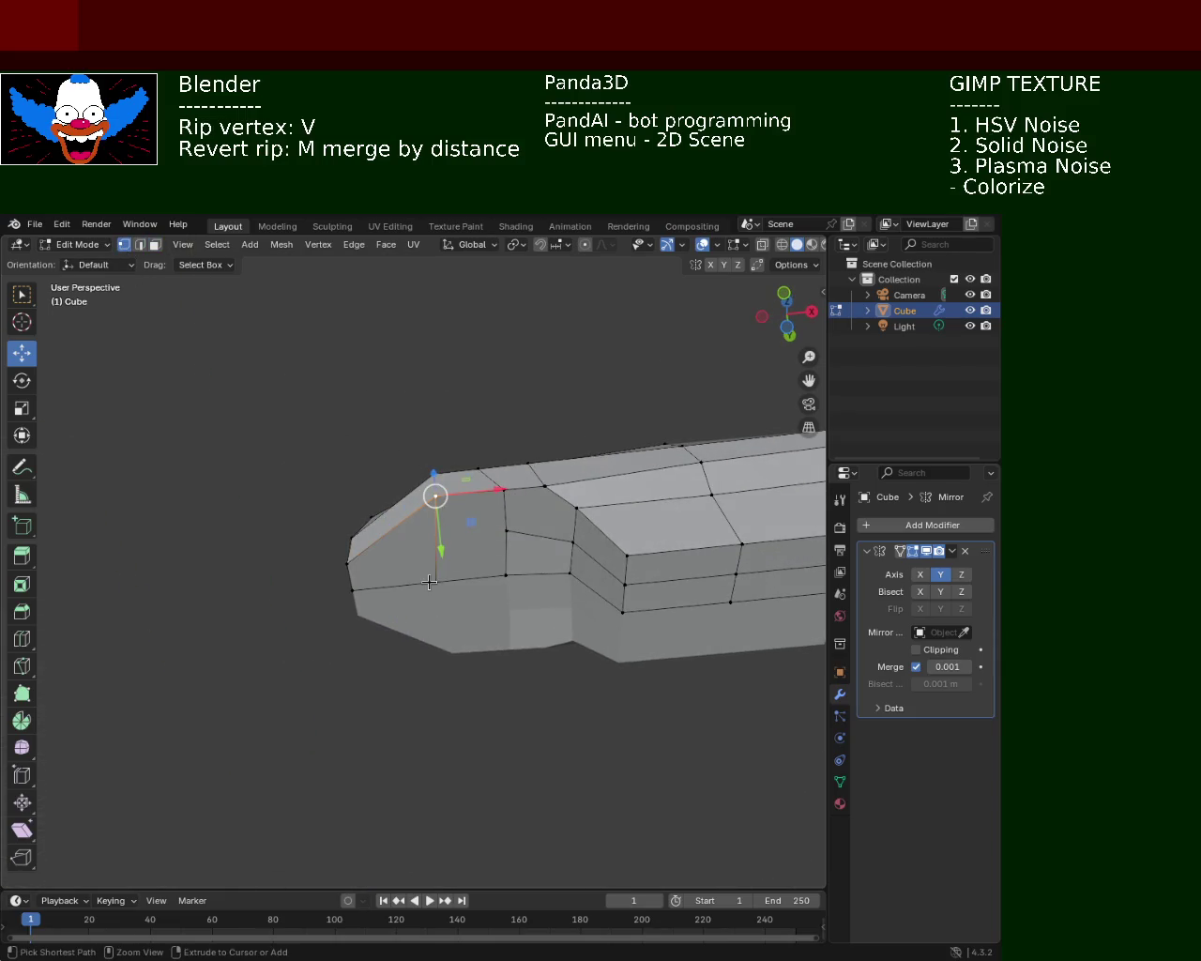
{"action": "left_click", "coordinate": [431, 580], "text": "ctrl"}
{"action": "key", "text": "ctrl+e"}
{"action": "left_click", "coordinate": [429, 589]}
- Subdivide the edge path running from the head's top down the front face
{"action": "left_click", "coordinate": [435, 526]}
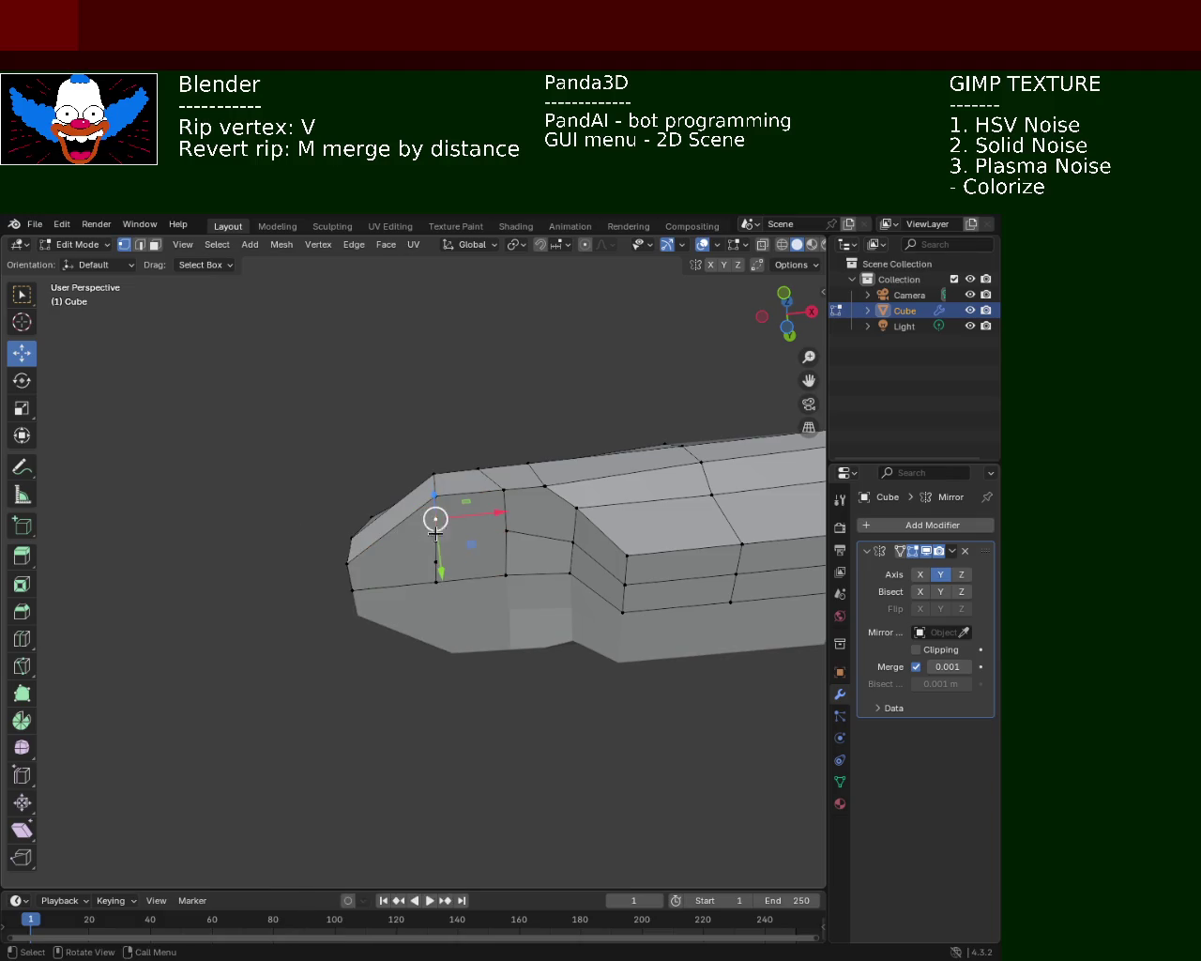
{"action": "left_click", "coordinate": [435, 495]}
{"action": "left_click", "coordinate": [347, 563], "text": "ctrl"}
{"action": "key", "text": "ctrl+e"}
{"action": "left_click", "coordinate": [268, 626]}
- Select a new front-face vertex and slide it along its edge
{"action": "middle_click_drag", "start_coordinate": [390, 533], "coordinate": [416, 625]}
{"action": "mouse_move", "coordinate": [375, 483]}
{"action": "middle_mouse_down"}
{"action": "mouse_move", "coordinate": [393, 528]}
{"action": "mouse_move", "coordinate": [403, 470]}
{"action": "middle_mouse_up"}
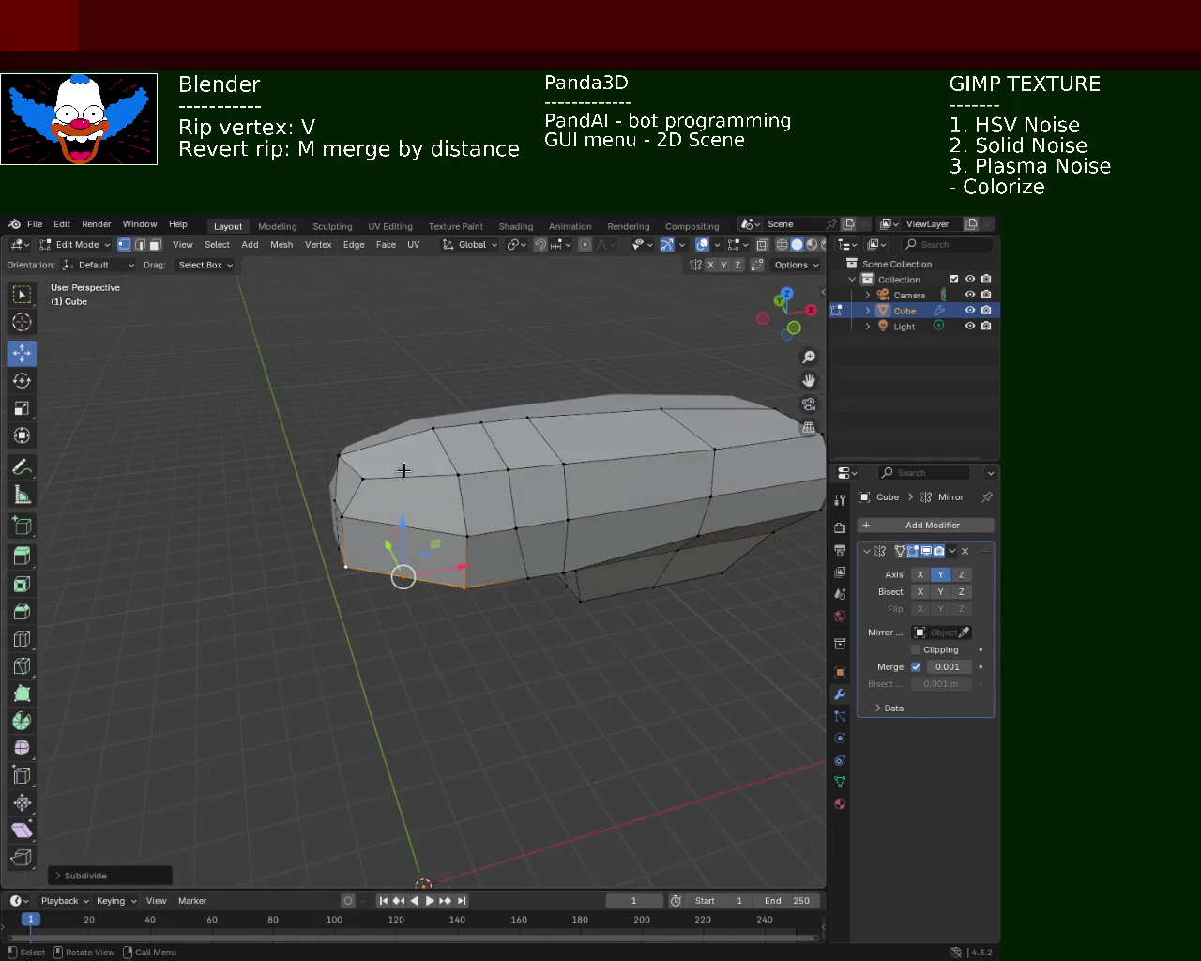
{"action": "left_click", "coordinate": [354, 450]}
{"action": "left_click", "coordinate": [386, 441]}
{"action": "key", "text": "ctrl+e"}
{"action": "key", "text": "Escape"}
{"action": "left_click", "coordinate": [398, 570], "text": "shift"}
{"action": "left_click", "coordinate": [404, 576]}
{"action": "left_click", "coordinate": [375, 478]}
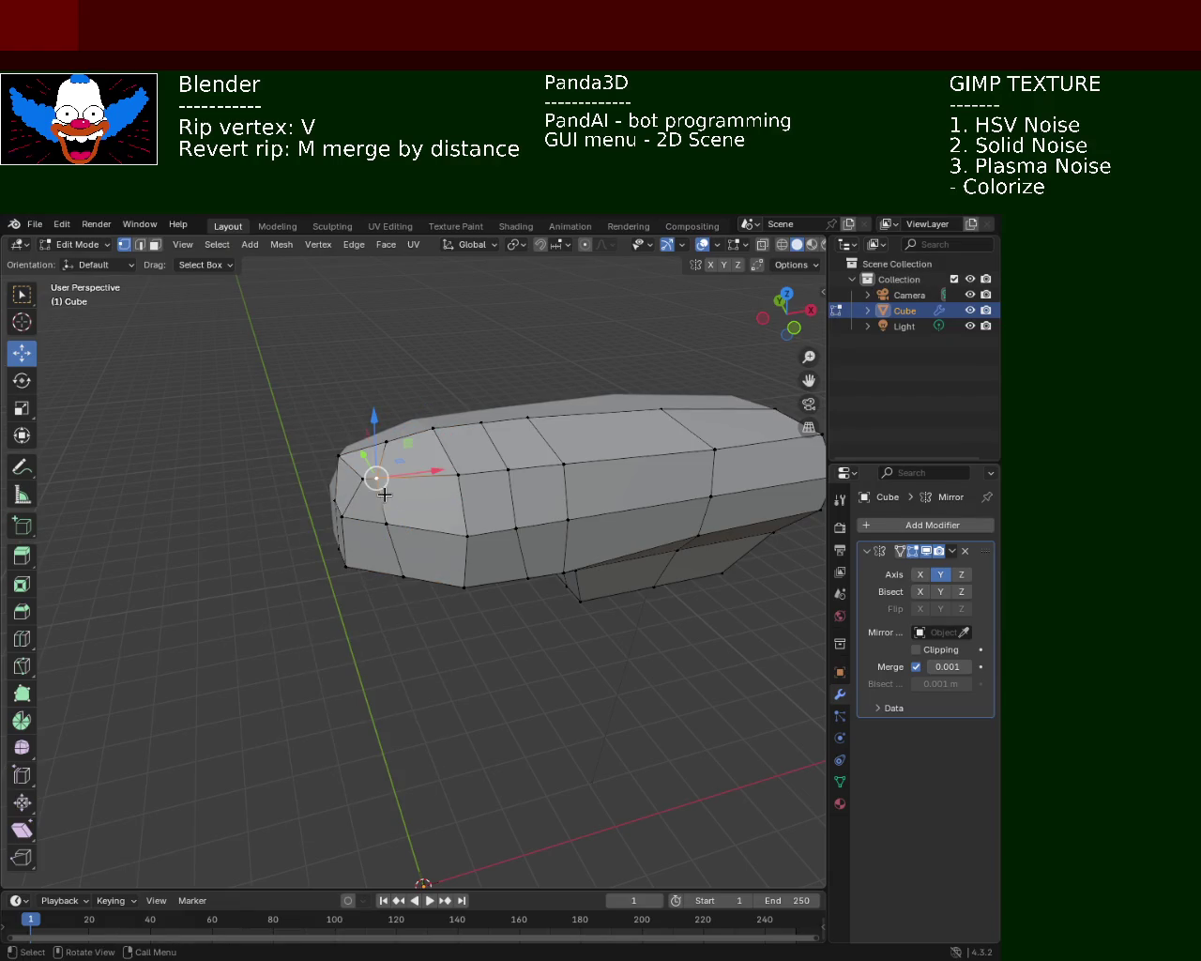
{"action": "left_click", "coordinate": [385, 515], "text": "shift"}
{"action": "key", "text": "shift+v"}
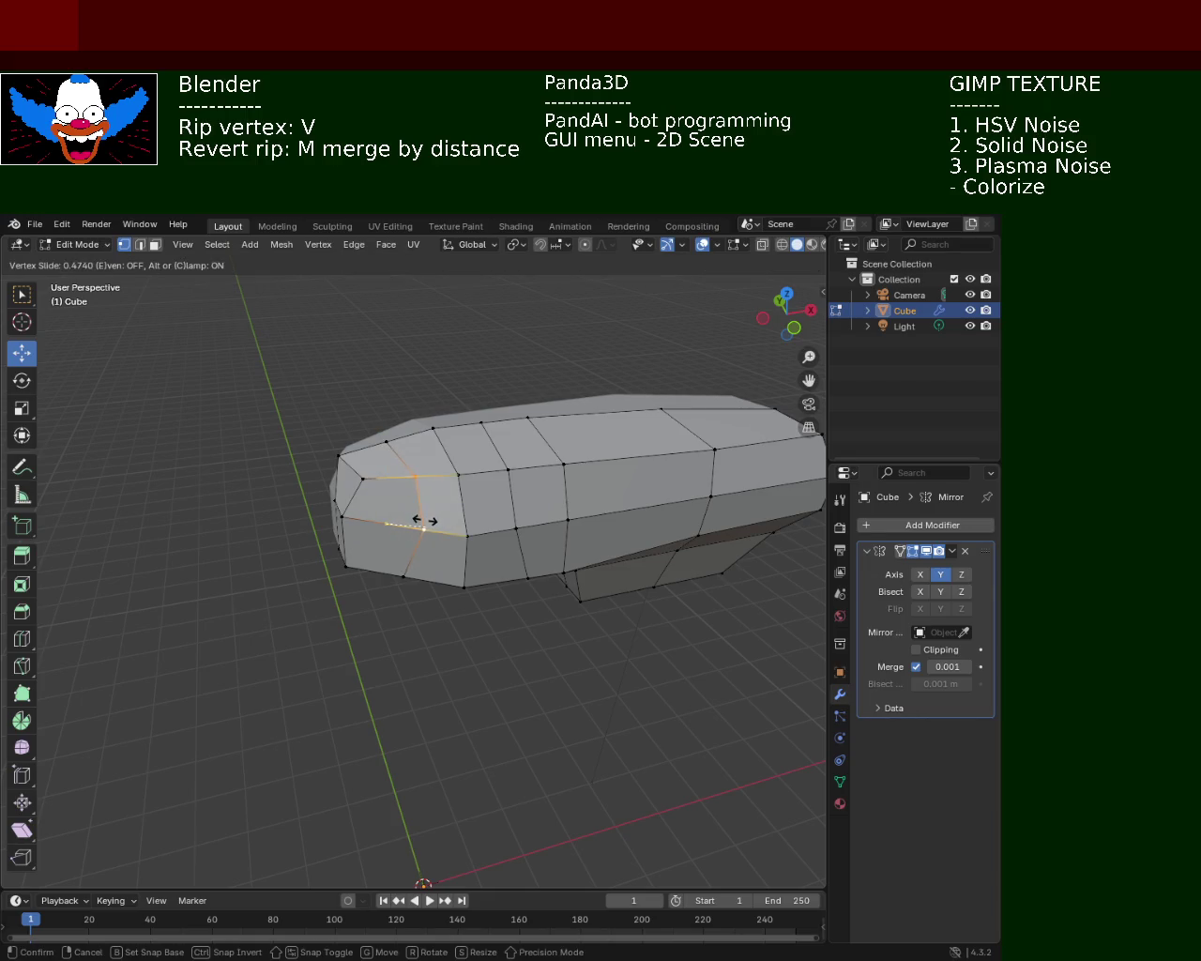
{"action": "left_click", "coordinate": [424, 521]}
- Move the vertex at the head's top corner along Y, about 0.1771 m
{"action": "middle_click_drag", "start_coordinate": [425, 521], "coordinate": [430, 515]}
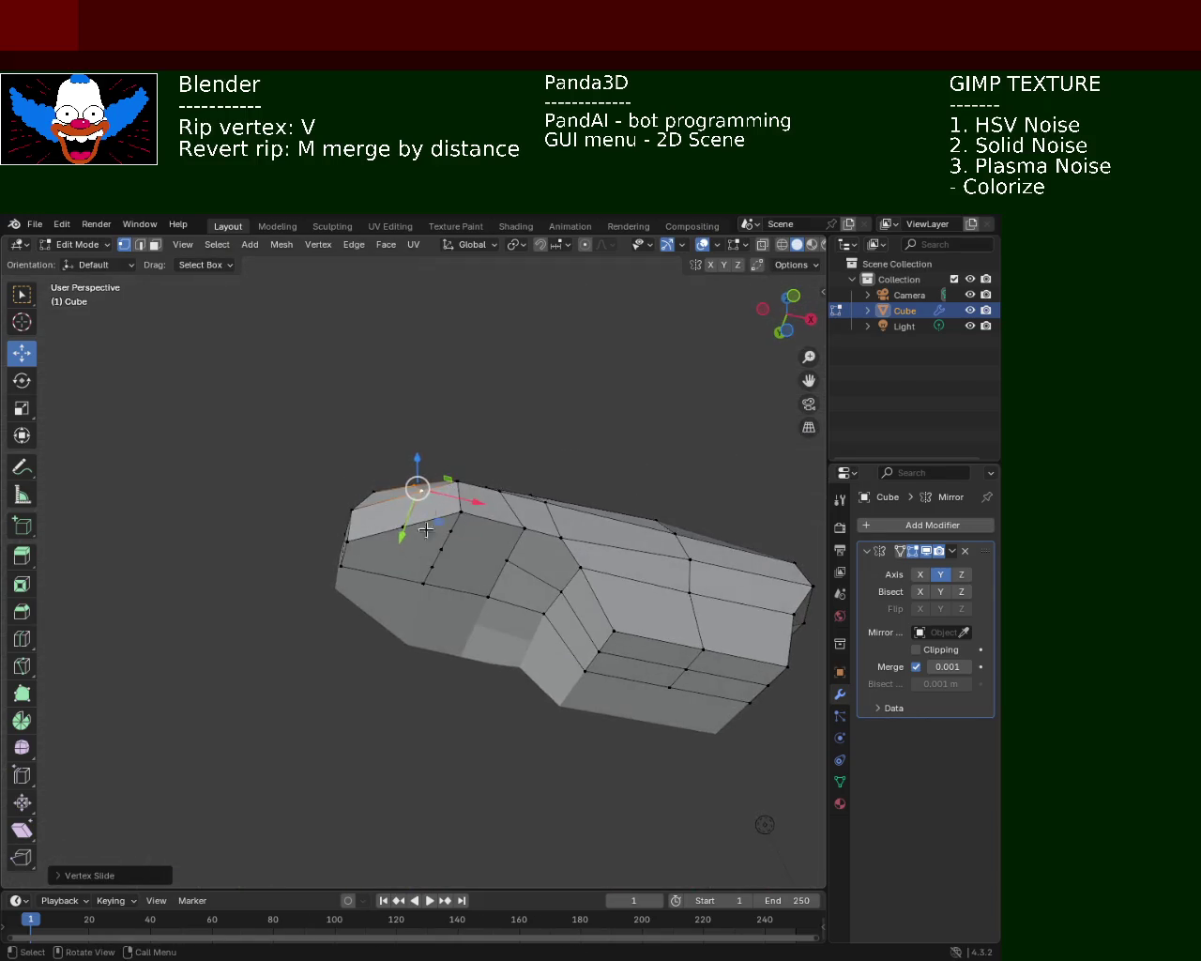
{"action": "left_click", "coordinate": [393, 545]}
{"action": "middle_click_drag", "start_coordinate": [379, 582], "coordinate": [410, 550]}
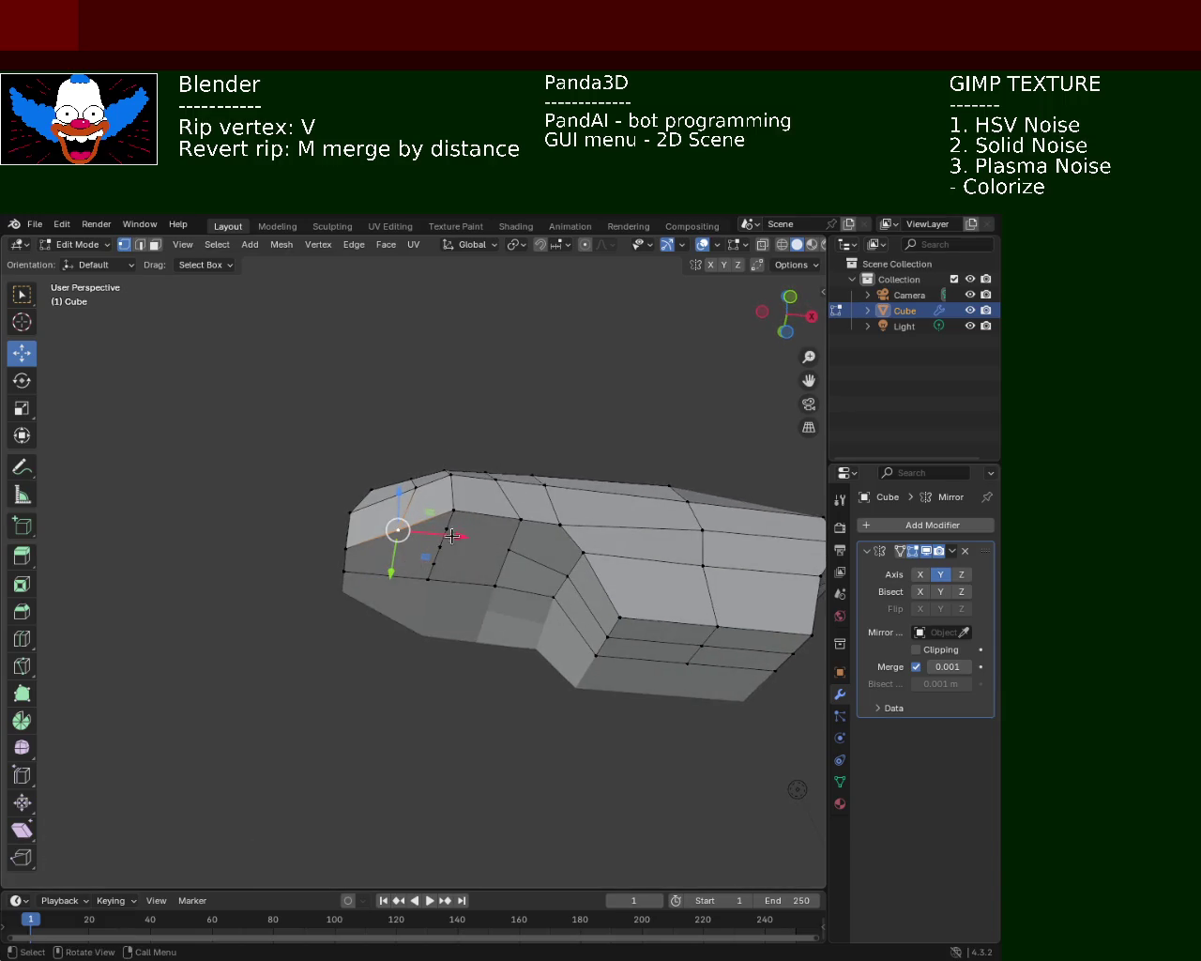
{"action": "middle_click_drag", "start_coordinate": [393, 540], "coordinate": [401, 528]}
{"action": "key", "text": "v"}
{"action": "key", "text": "y"}
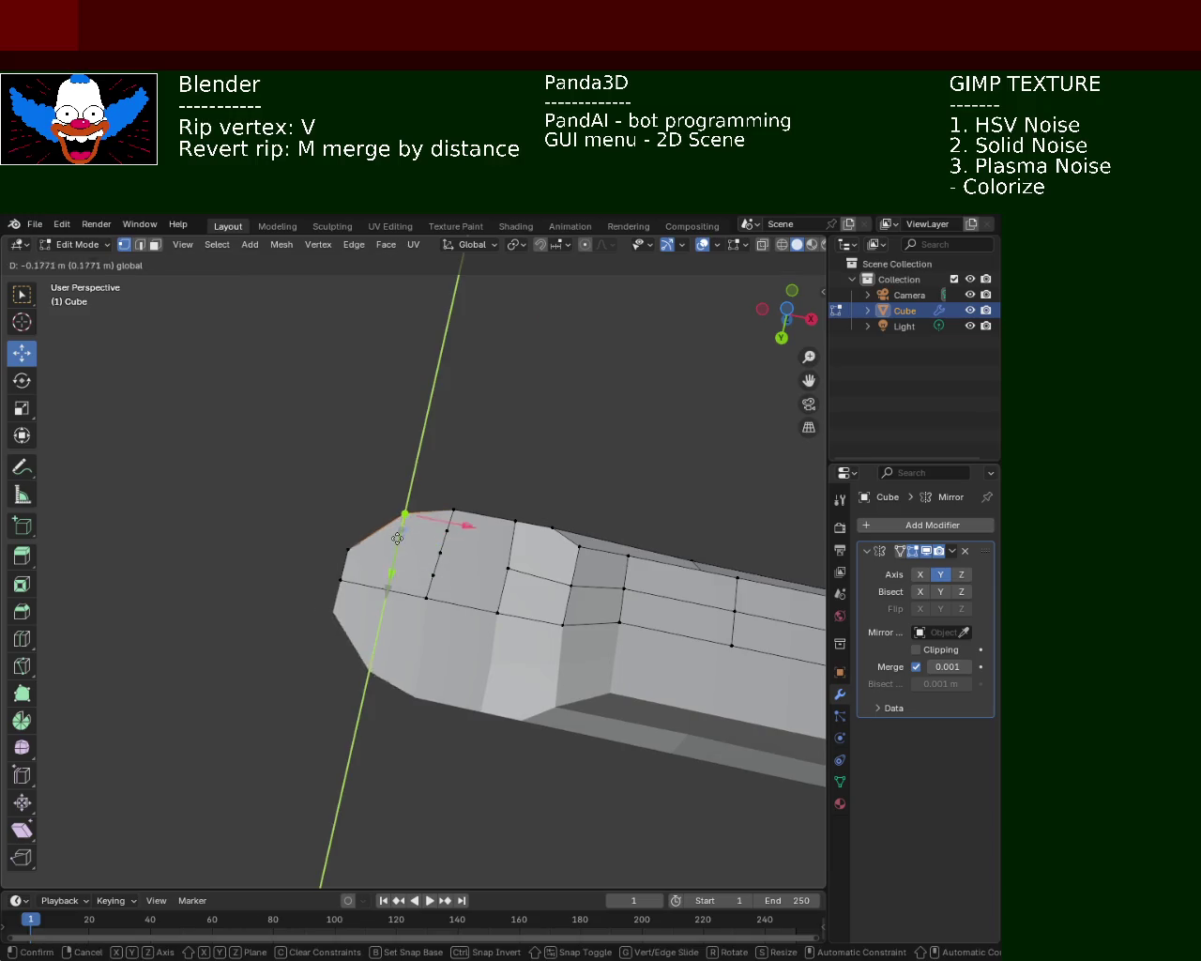
{"action": "left_click", "coordinate": [398, 533]}
- Rip a front vertex away from its neighbours and move it along X
{"action": "right_click", "coordinate": [440, 553], "text": "shift"}
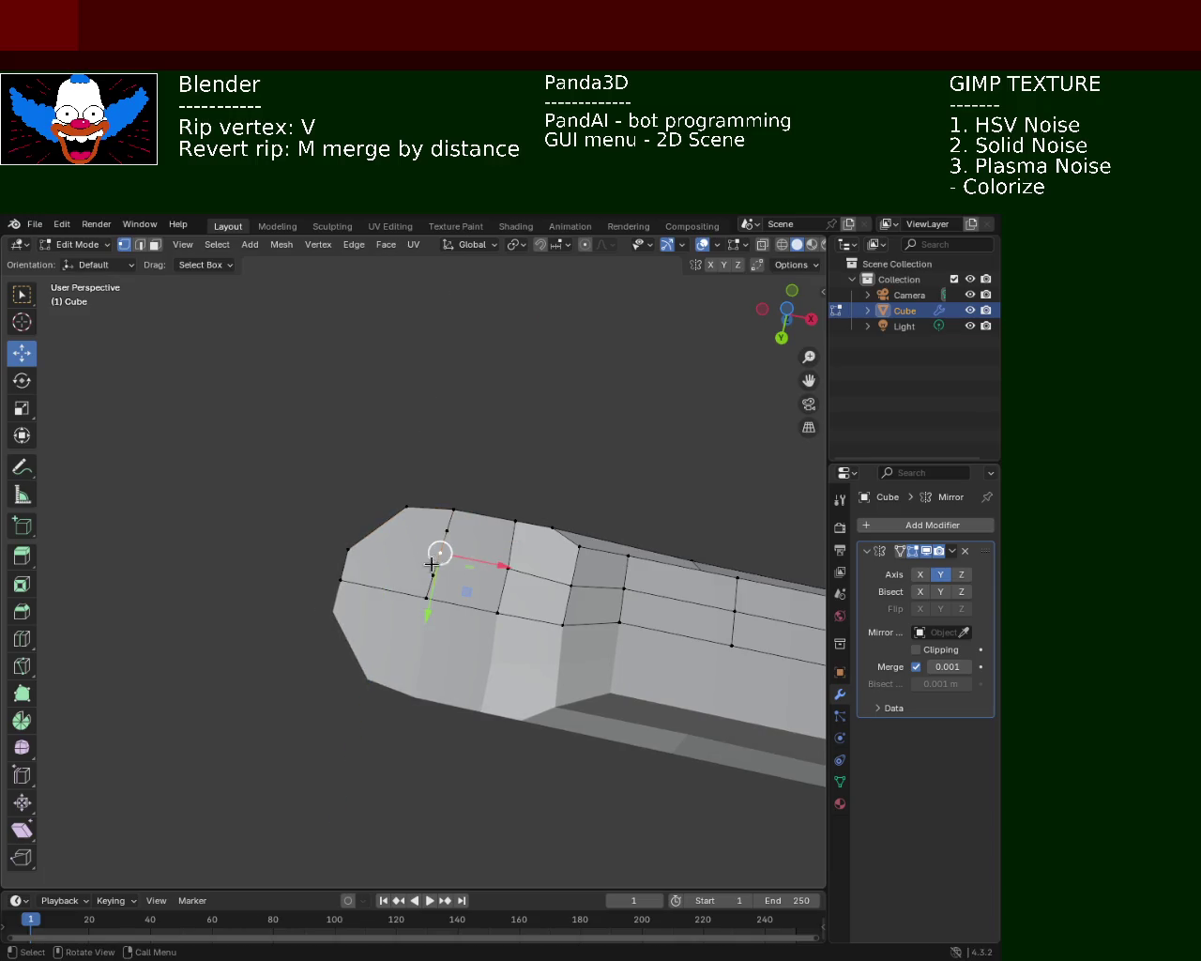
{"action": "key", "text": "v"}
{"action": "key", "text": "x"}
{"action": "left_click", "coordinate": [449, 555]}
- Dissolve the two stray vertices on the head's front with X > Dissolve Vertices
{"action": "left_click", "coordinate": [446, 542]}
{"action": "left_click", "coordinate": [468, 559]}
{"action": "middle_click_drag", "start_coordinate": [468, 560], "coordinate": [477, 576]}
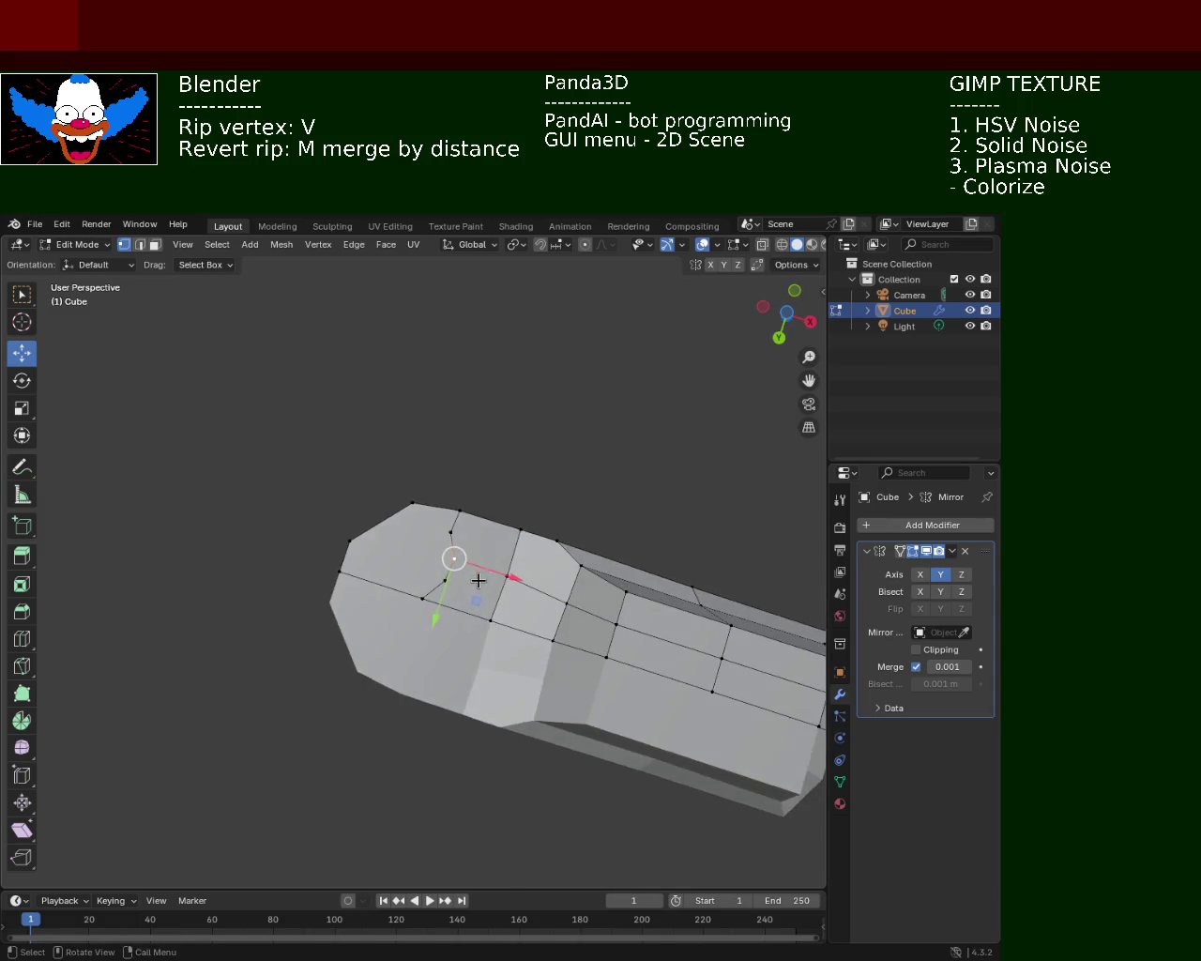
{"action": "left_click", "coordinate": [466, 565], "text": "shift"}
{"action": "left_click", "coordinate": [461, 563], "text": "shift"}
{"action": "left_click", "coordinate": [458, 561]}
{"action": "key", "text": "x"}
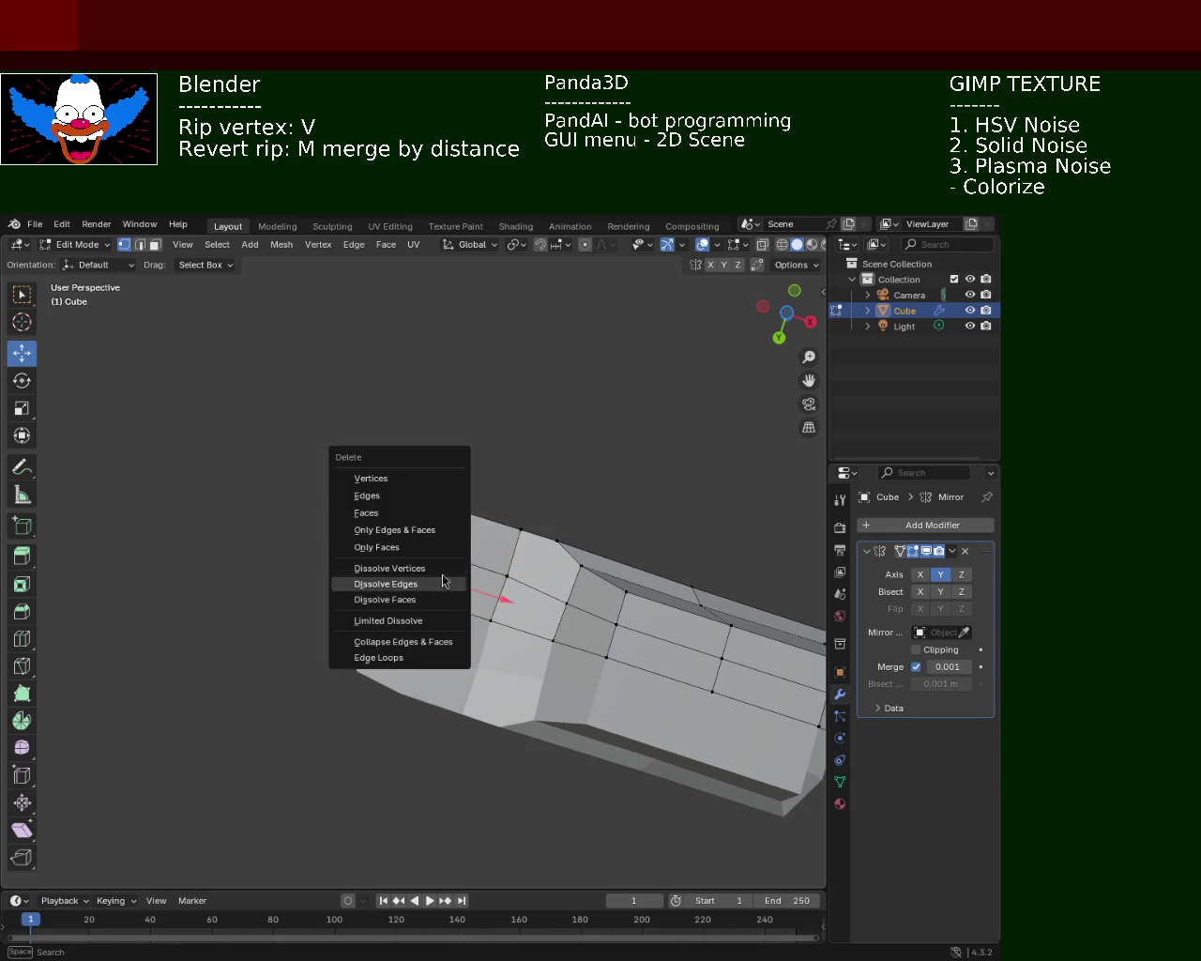
{"action": "left_click", "coordinate": [441, 567]}
{"action": "left_click", "coordinate": [458, 537]}
{"action": "key", "text": "x"}
{"action": "left_click", "coordinate": [460, 537]}
{"action": "mouse_move", "coordinate": [419, 537]}
{"action": "middle_mouse_down"}
{"action": "mouse_move", "coordinate": [416, 579]}
{"action": "mouse_move", "coordinate": [425, 533]}
{"action": "mouse_move", "coordinate": [432, 549]}
{"action": "middle_mouse_up"}
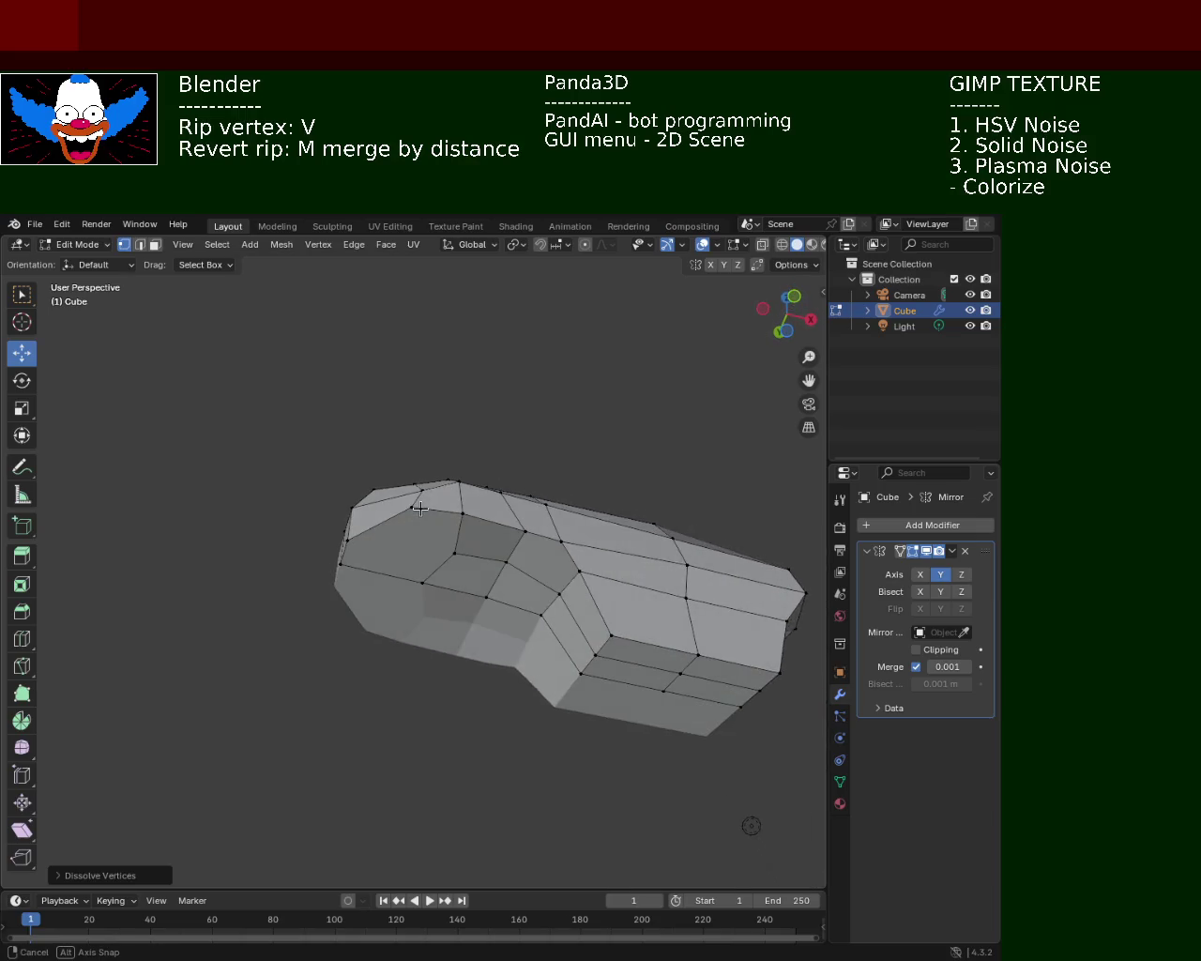
- Select a path of vertices across the head's front and top, merging some with M
{"action": "left_click", "coordinate": [455, 558]}
{"action": "left_click", "coordinate": [349, 542], "text": "shift"}
{"action": "left_click", "coordinate": [349, 541]}
{"action": "middle_click_drag", "start_coordinate": [352, 545], "coordinate": [366, 563]}
{"action": "left_click", "coordinate": [419, 502]}
{"action": "left_click", "coordinate": [339, 557]}
{"action": "left_click", "coordinate": [401, 586], "text": "shift"}
{"action": "key", "text": "m"}
{"action": "left_click", "coordinate": [401, 581]}
{"action": "left_click", "coordinate": [437, 501], "text": "shift"}
{"action": "left_click", "coordinate": [424, 504]}
{"action": "left_click", "coordinate": [377, 582], "text": "shift"}
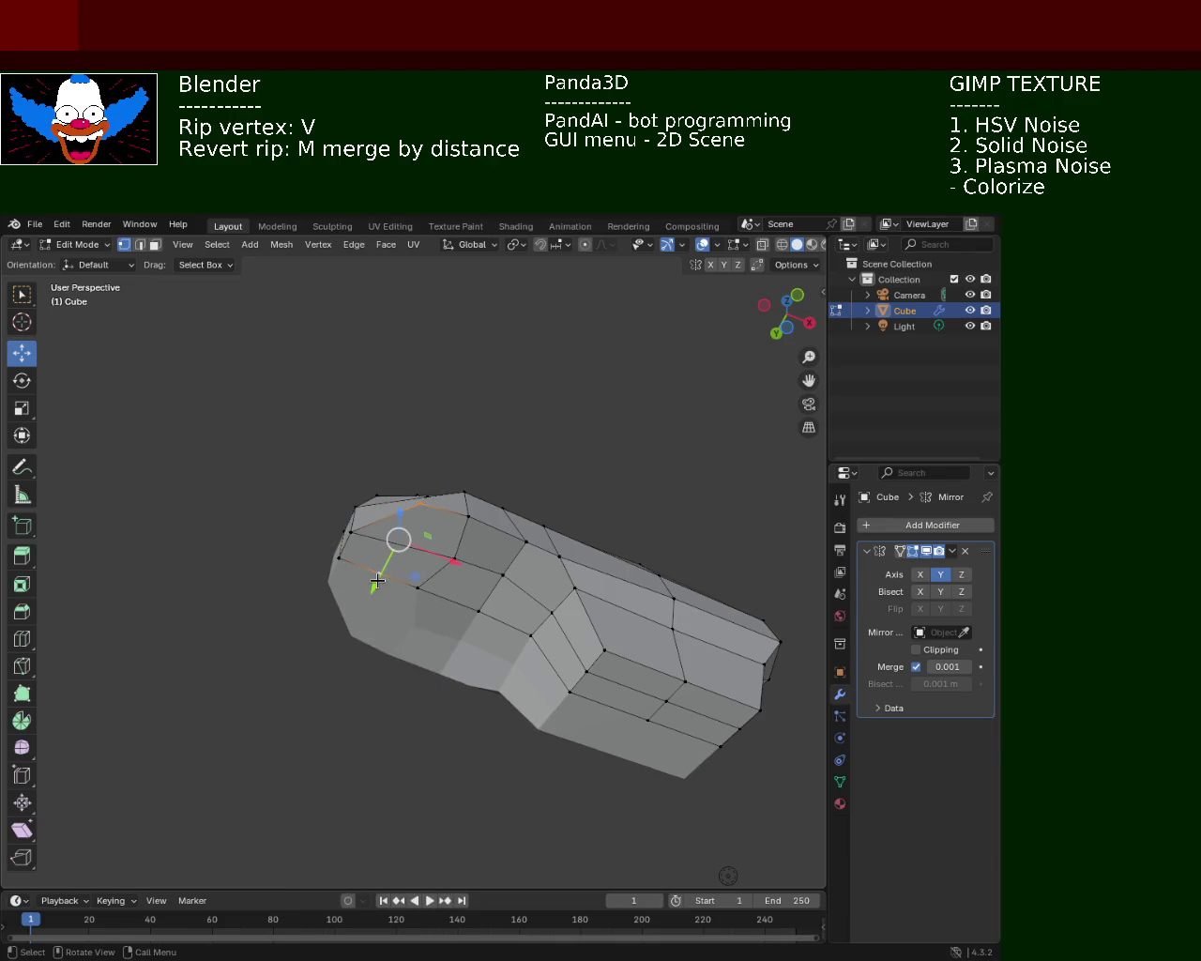
- In face select, pick the head's end faces, including the triangular top-left face
{"action": "left_click", "coordinate": [155, 245]}
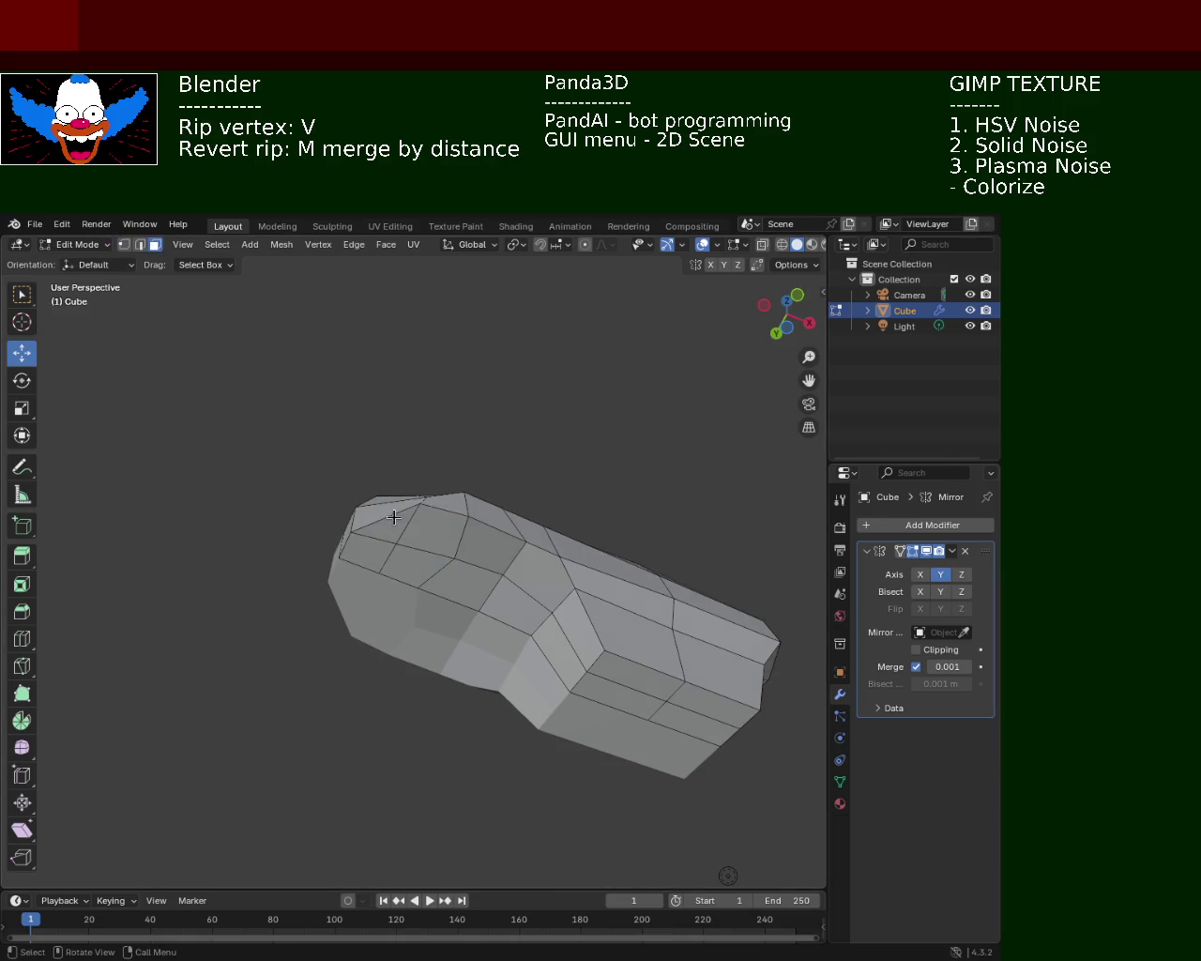
{"action": "left_click", "coordinate": [433, 531]}
{"action": "left_click", "coordinate": [413, 563], "text": "shift"}
{"action": "left_click", "coordinate": [389, 535], "text": "shift"}
{"action": "left_click", "coordinate": [411, 534], "text": "shift"}
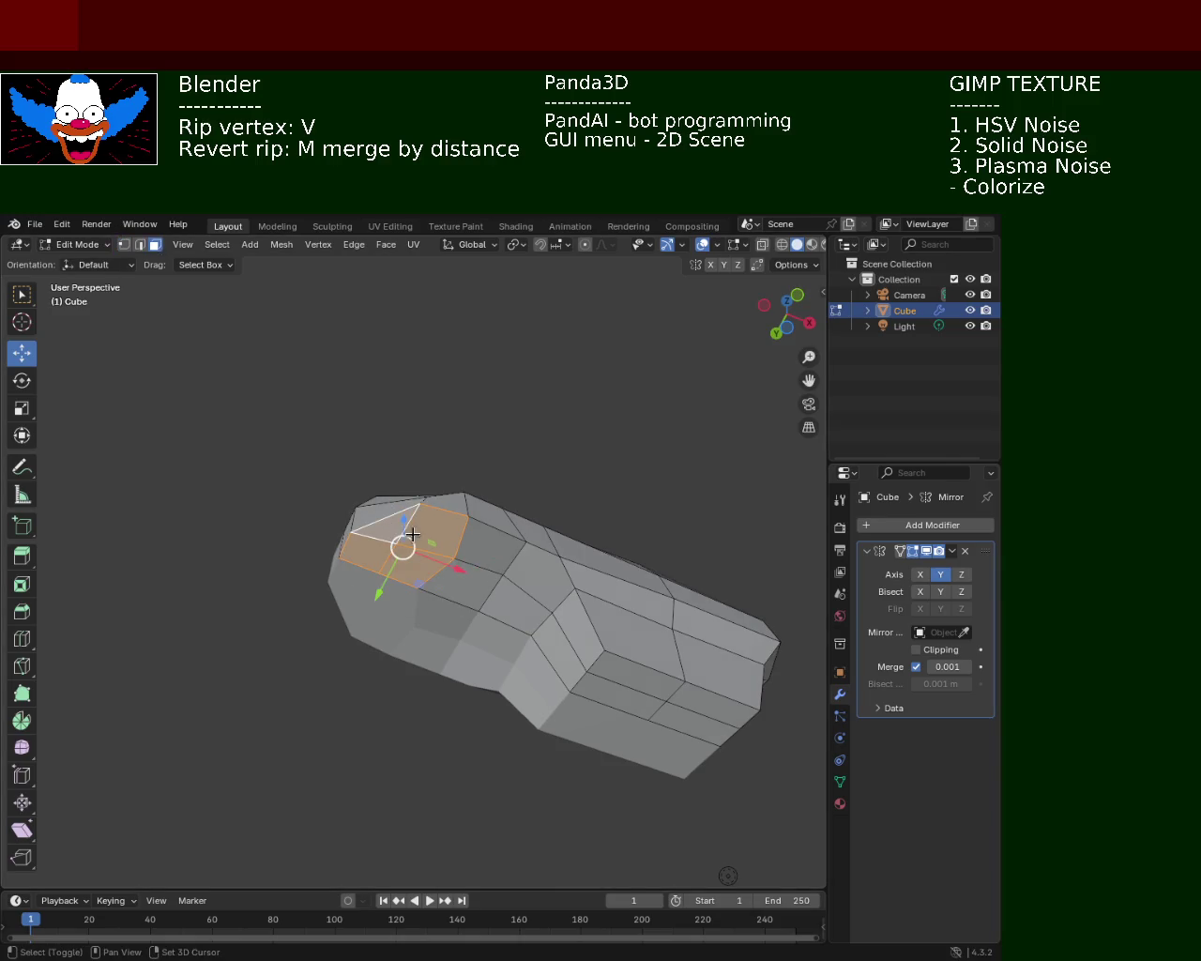
- Extrude the head's end faces downward into a long neck column
{"action": "key", "text": "e"}
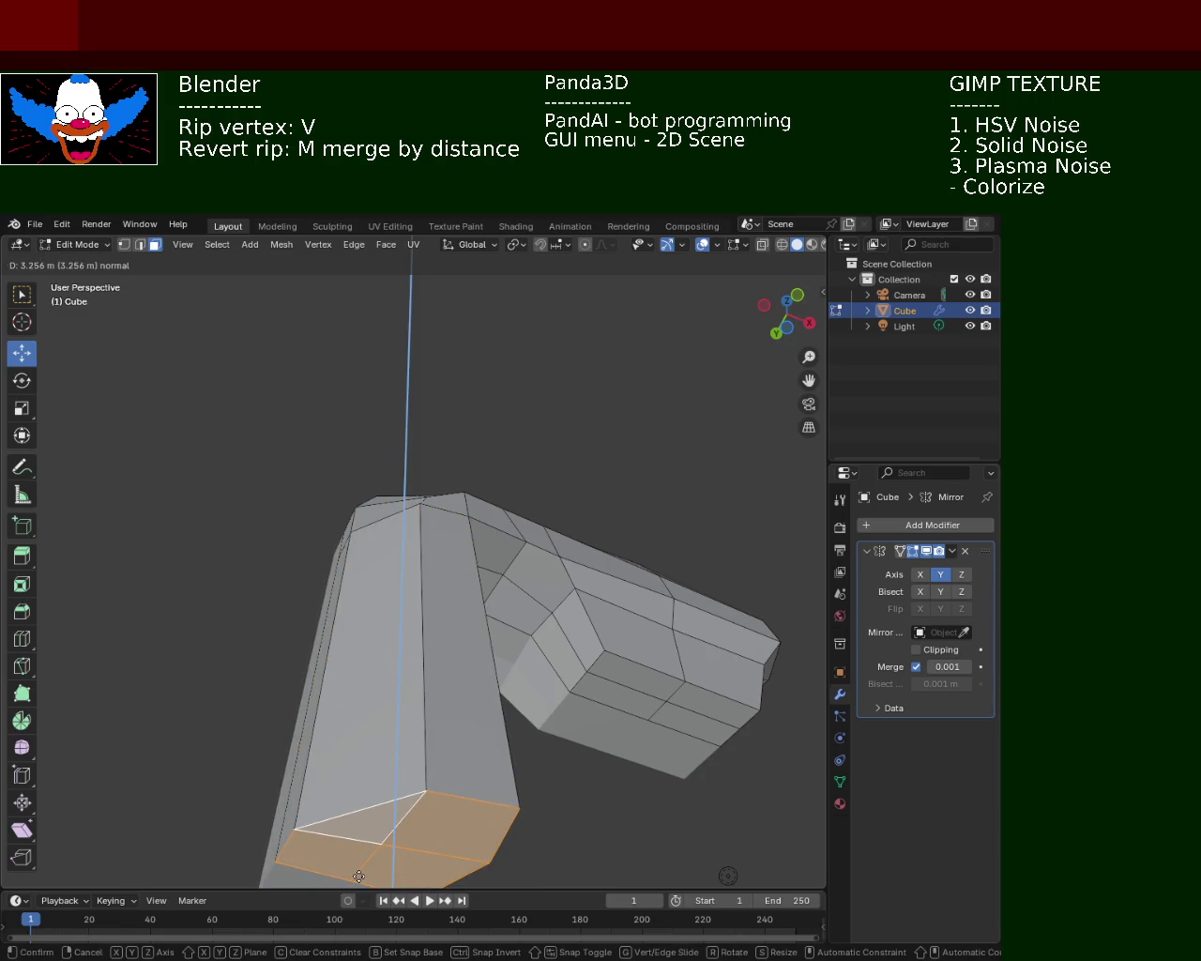
{"action": "left_click", "coordinate": [372, 861]}
{"action": "mouse_move", "coordinate": [391, 831]}
{"action": "middle_mouse_down"}
{"action": "mouse_move", "coordinate": [493, 676]}
{"action": "mouse_move", "coordinate": [460, 584]}
{"action": "mouse_move", "coordinate": [470, 658]}
{"action": "mouse_move", "coordinate": [458, 560]}
{"action": "middle_mouse_up"}
{"action": "scroll", "coordinate": [458, 560], "scroll_direction": "down", "scroll_amount": 3}
{"action": "scroll", "coordinate": [436, 590], "scroll_direction": "up", "scroll_amount": 2}
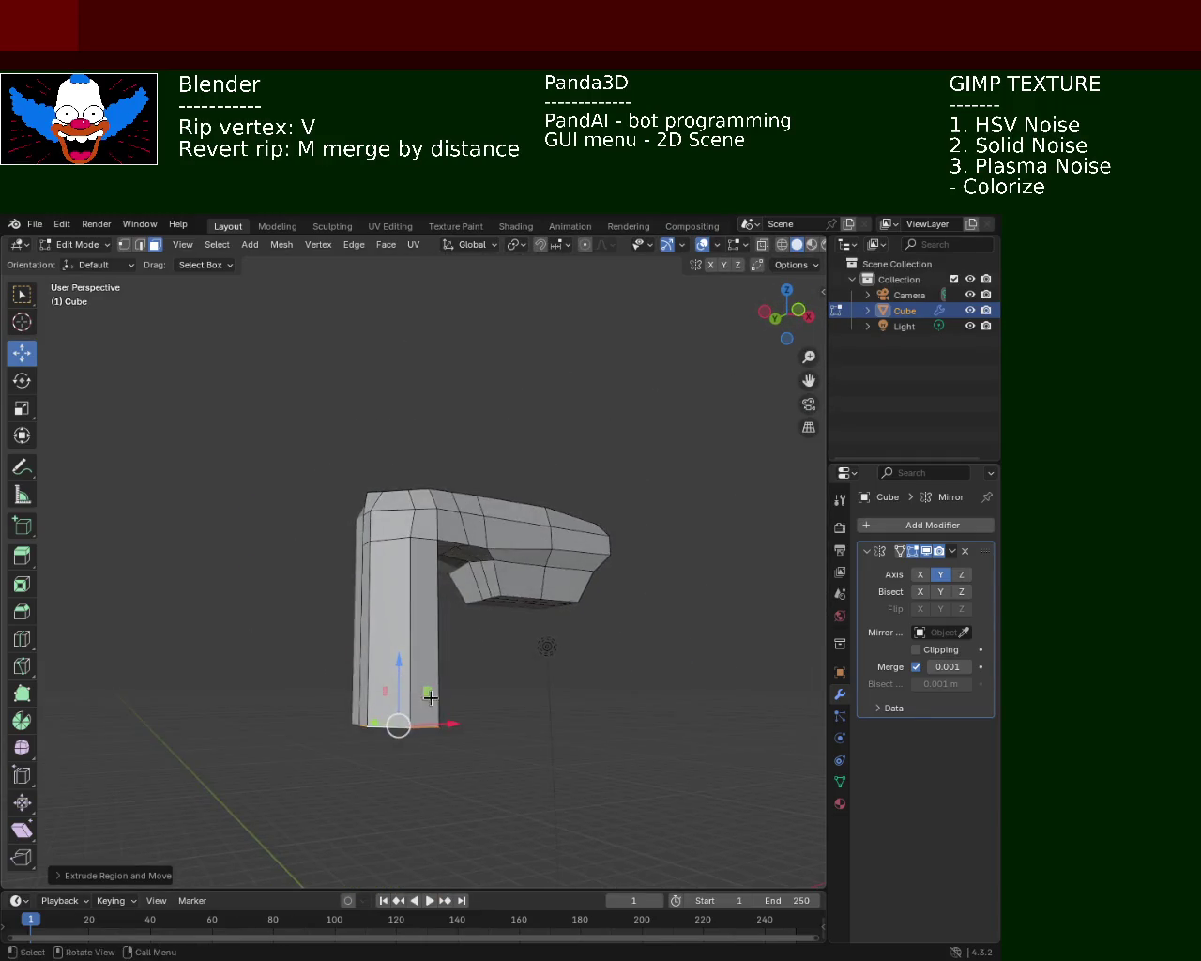
{"action": "left_click_drag", "start_coordinate": [404, 570], "coordinate": [391, 373]}
{"action": "mouse_move", "coordinate": [482, 433]}
{"action": "middle_mouse_down"}
{"action": "mouse_move", "coordinate": [346, 399]}
{"action": "mouse_move", "coordinate": [392, 491]}
{"action": "mouse_move", "coordinate": [394, 541]}
{"action": "mouse_move", "coordinate": [410, 523]}
{"action": "mouse_move", "coordinate": [394, 416]}
{"action": "mouse_move", "coordinate": [348, 443]}
{"action": "mouse_move", "coordinate": [394, 539]}
{"action": "mouse_move", "coordinate": [122, 249]}
{"action": "middle_mouse_up"}
- Rip a vertical column edge with V and shift it along X and Y
{"action": "left_click", "coordinate": [390, 544]}
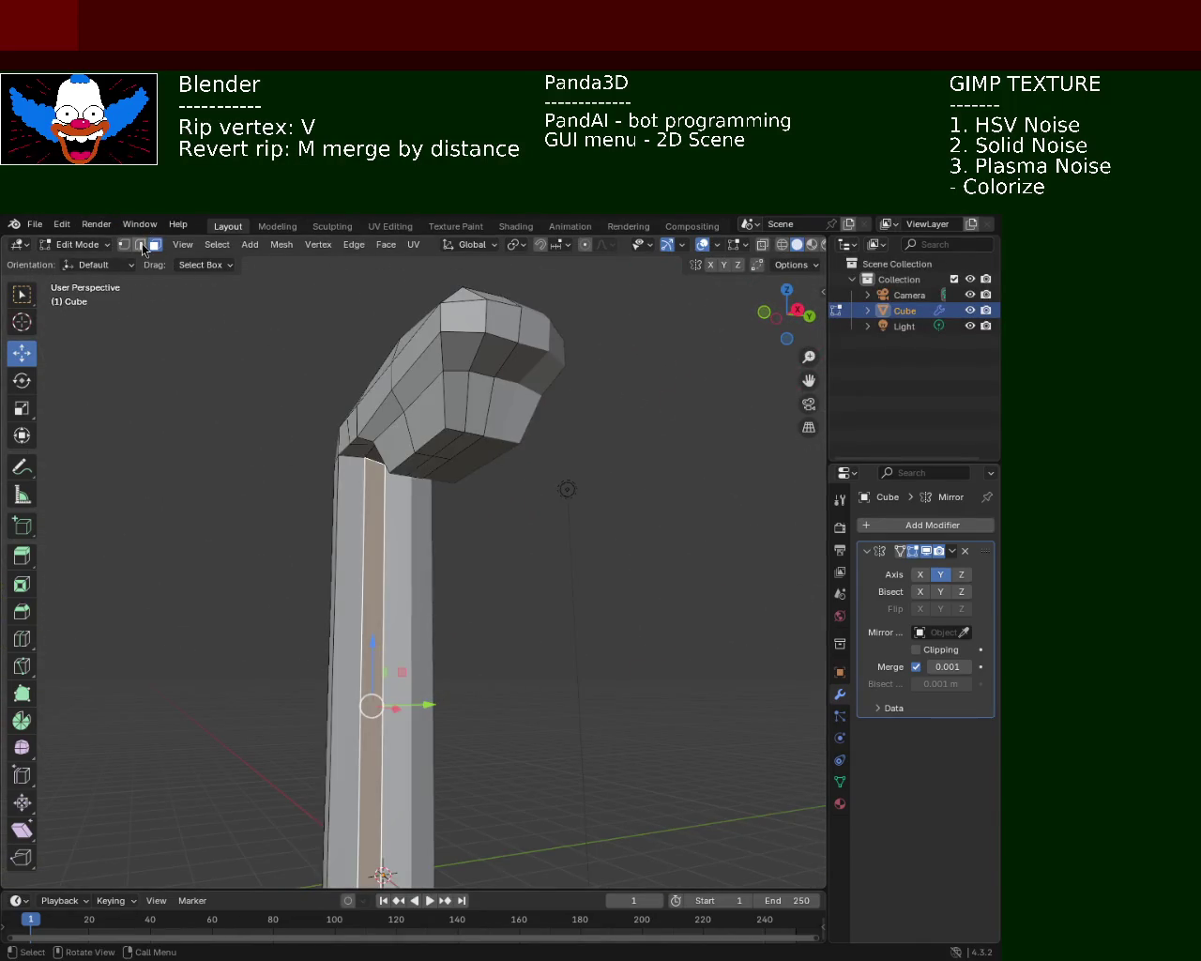
{"action": "left_click", "coordinate": [141, 245]}
{"action": "left_click", "coordinate": [386, 523]}
{"action": "mouse_move", "coordinate": [432, 736]}
{"action": "middle_mouse_down"}
{"action": "mouse_move", "coordinate": [410, 741]}
{"action": "mouse_move", "coordinate": [464, 526]}
{"action": "mouse_move", "coordinate": [437, 554]}
{"action": "mouse_move", "coordinate": [364, 511]}
{"action": "mouse_move", "coordinate": [372, 764]}
{"action": "middle_mouse_up"}
{"action": "key", "text": "v"}
{"action": "key", "text": "x"}
{"action": "left_click", "coordinate": [414, 742]}
{"action": "mouse_move", "coordinate": [398, 697]}
{"action": "left_mouse_down"}
{"action": "mouse_move", "coordinate": [418, 692]}
{"action": "mouse_move", "coordinate": [365, 614]}
{"action": "left_mouse_up"}
{"action": "mouse_move", "coordinate": [365, 614]}
{"action": "middle_mouse_down"}
{"action": "mouse_move", "coordinate": [450, 638]}
{"action": "mouse_move", "coordinate": [469, 600]}
{"action": "mouse_move", "coordinate": [386, 512]}
{"action": "mouse_move", "coordinate": [430, 635]}
{"action": "middle_mouse_up"}
{"action": "left_click_drag", "start_coordinate": [431, 718], "coordinate": [423, 726]}
{"action": "mouse_move", "coordinate": [424, 725]}
{"action": "middle_mouse_down"}
{"action": "mouse_move", "coordinate": [571, 507]}
{"action": "mouse_move", "coordinate": [376, 461]}
{"action": "mouse_move", "coordinate": [442, 499]}
{"action": "mouse_move", "coordinate": [416, 475]}
{"action": "mouse_move", "coordinate": [351, 459]}
{"action": "mouse_move", "coordinate": [523, 472]}
{"action": "mouse_move", "coordinate": [404, 525]}
{"action": "mouse_move", "coordinate": [394, 557]}
{"action": "mouse_move", "coordinate": [354, 454]}
{"action": "middle_mouse_up"}
{"action": "left_click", "coordinate": [124, 245]}
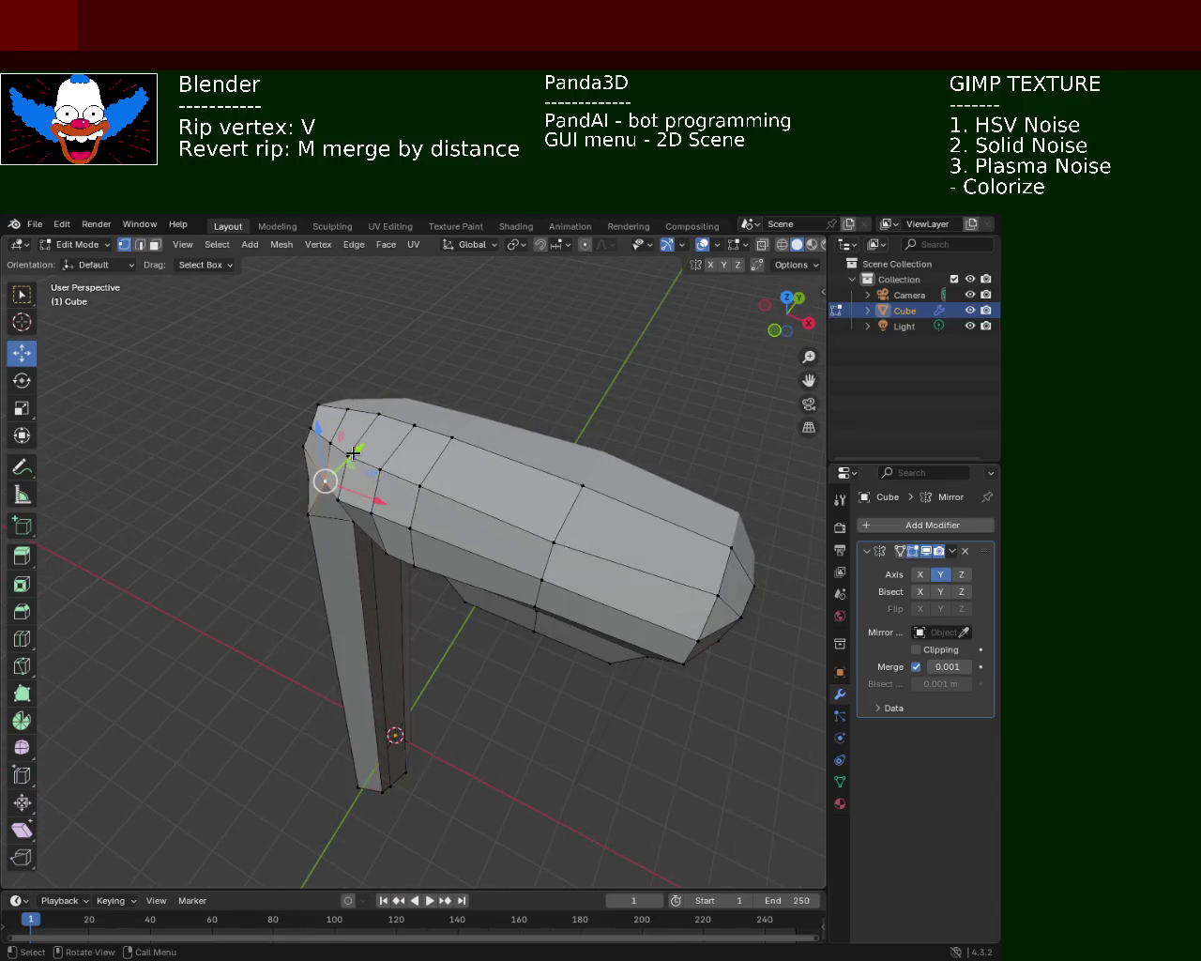
- Adjust the head-to-neck corner vertices, sliding one along X and the neck-top vertex along Y
{"action": "left_click_drag", "start_coordinate": [354, 457], "coordinate": [357, 497]}
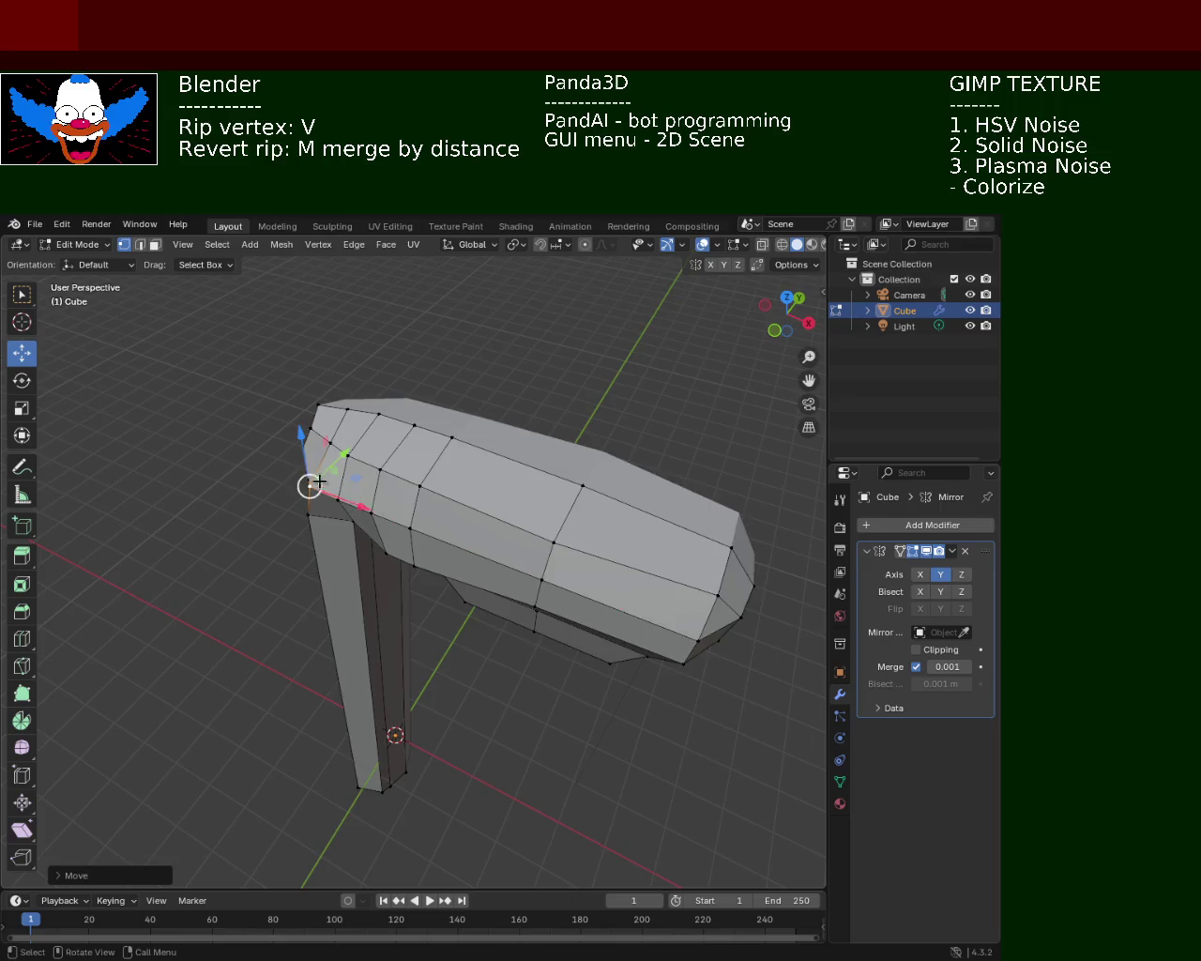
{"action": "middle_click_drag", "start_coordinate": [352, 460], "coordinate": [417, 454]}
{"action": "left_click", "coordinate": [346, 441]}
{"action": "key", "text": "g"}
{"action": "key", "text": "x"}
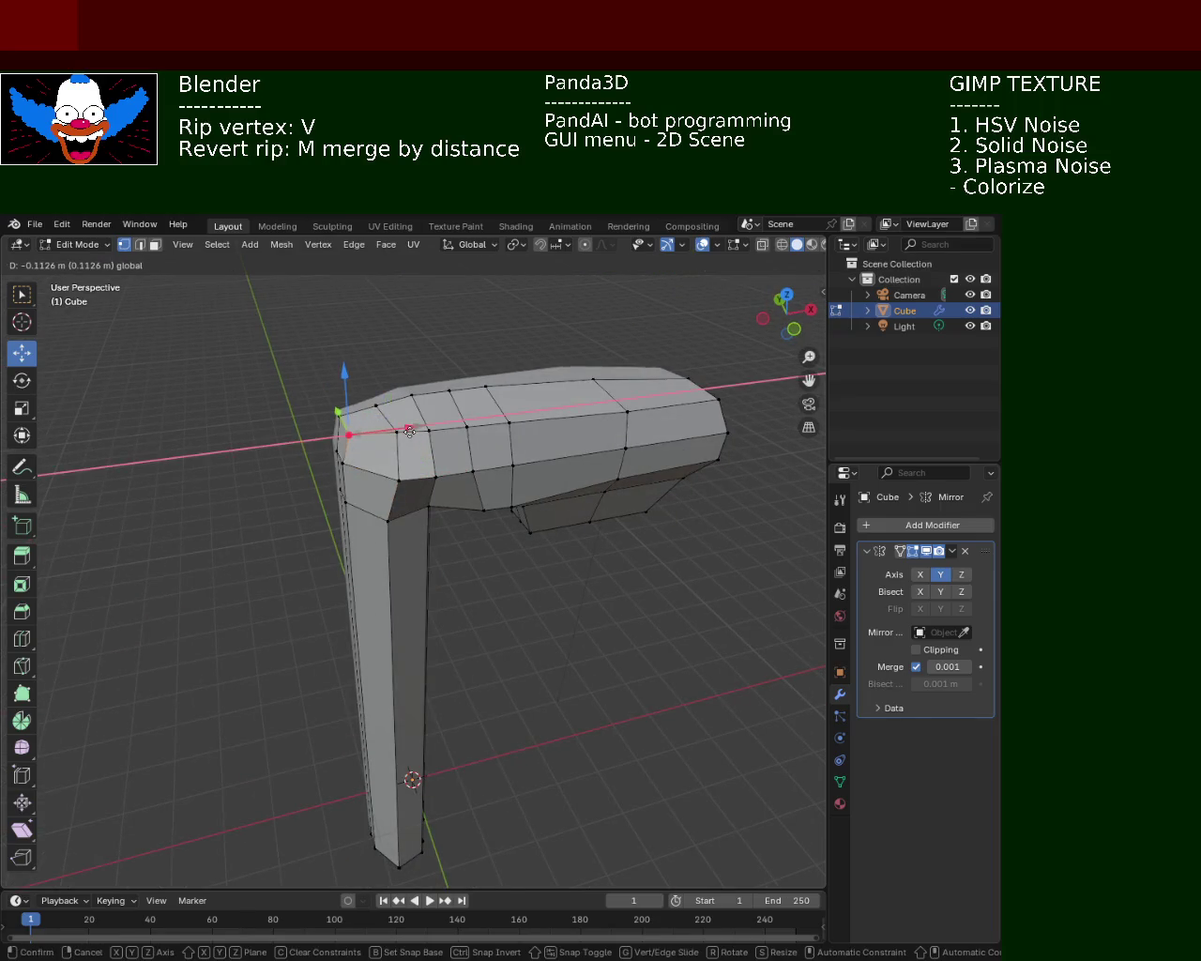
{"action": "right_click", "coordinate": [409, 431]}
{"action": "left_click", "coordinate": [402, 503]}
{"action": "mouse_move", "coordinate": [383, 477]}
{"action": "middle_mouse_down"}
{"action": "mouse_move", "coordinate": [386, 526]}
{"action": "mouse_move", "coordinate": [497, 483]}
{"action": "mouse_move", "coordinate": [480, 450]}
{"action": "mouse_move", "coordinate": [804, 563]}
{"action": "middle_mouse_up"}
{"action": "key", "text": "g"}
{"action": "key", "text": "y"}
{"action": "left_click", "coordinate": [369, 543]}
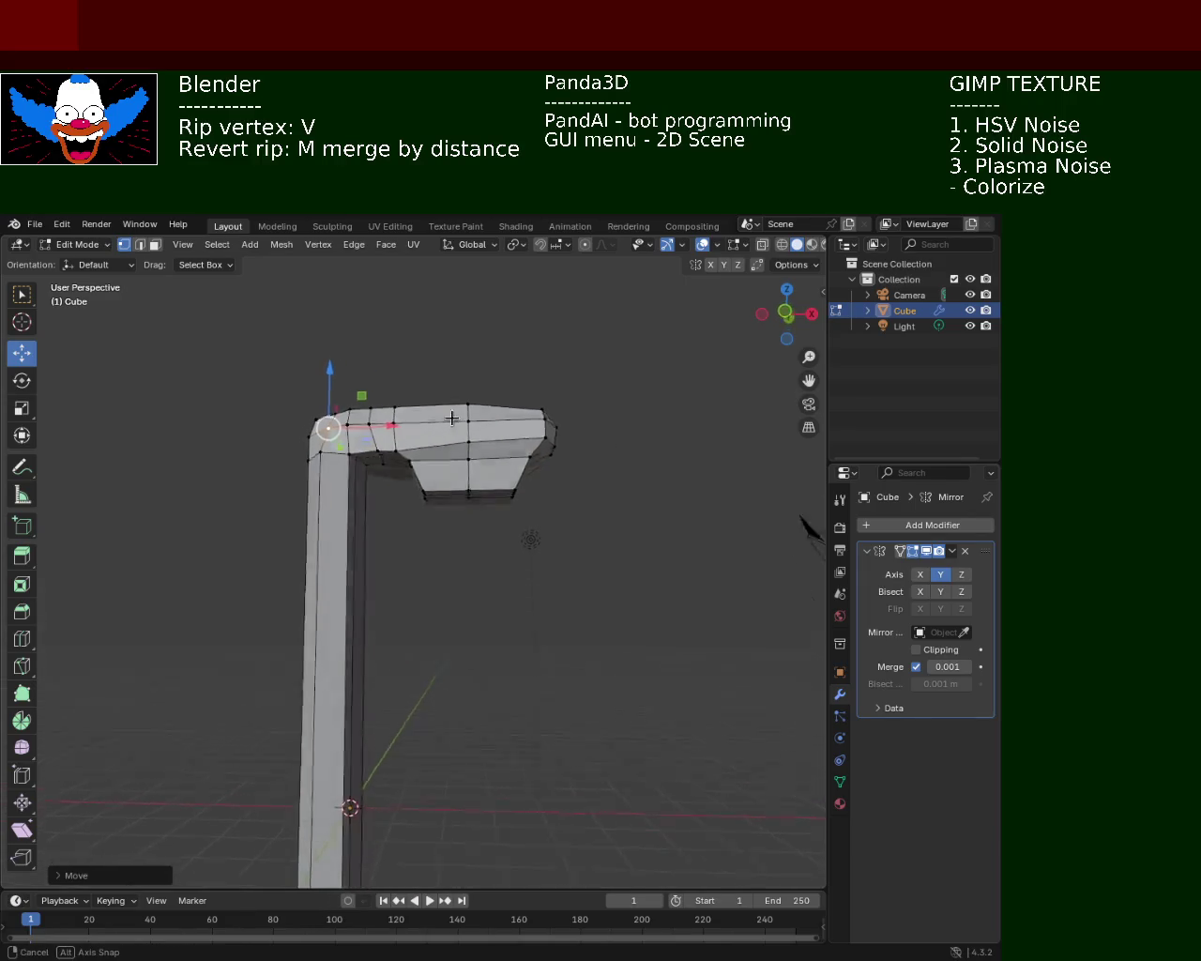
- In X-ray wireframe, box-select the ledge under the head and raise it about 0.35 m
{"action": "left_click", "coordinate": [778, 245]}
{"action": "left_click_drag", "start_coordinate": [516, 569], "coordinate": [426, 482]}
{"action": "mouse_move", "coordinate": [557, 547]}
{"action": "left_mouse_down"}
{"action": "mouse_move", "coordinate": [487, 484]}
{"action": "mouse_move", "coordinate": [471, 433]}
{"action": "mouse_move", "coordinate": [479, 412]}
{"action": "left_mouse_up"}
{"action": "left_click", "coordinate": [560, 504]}
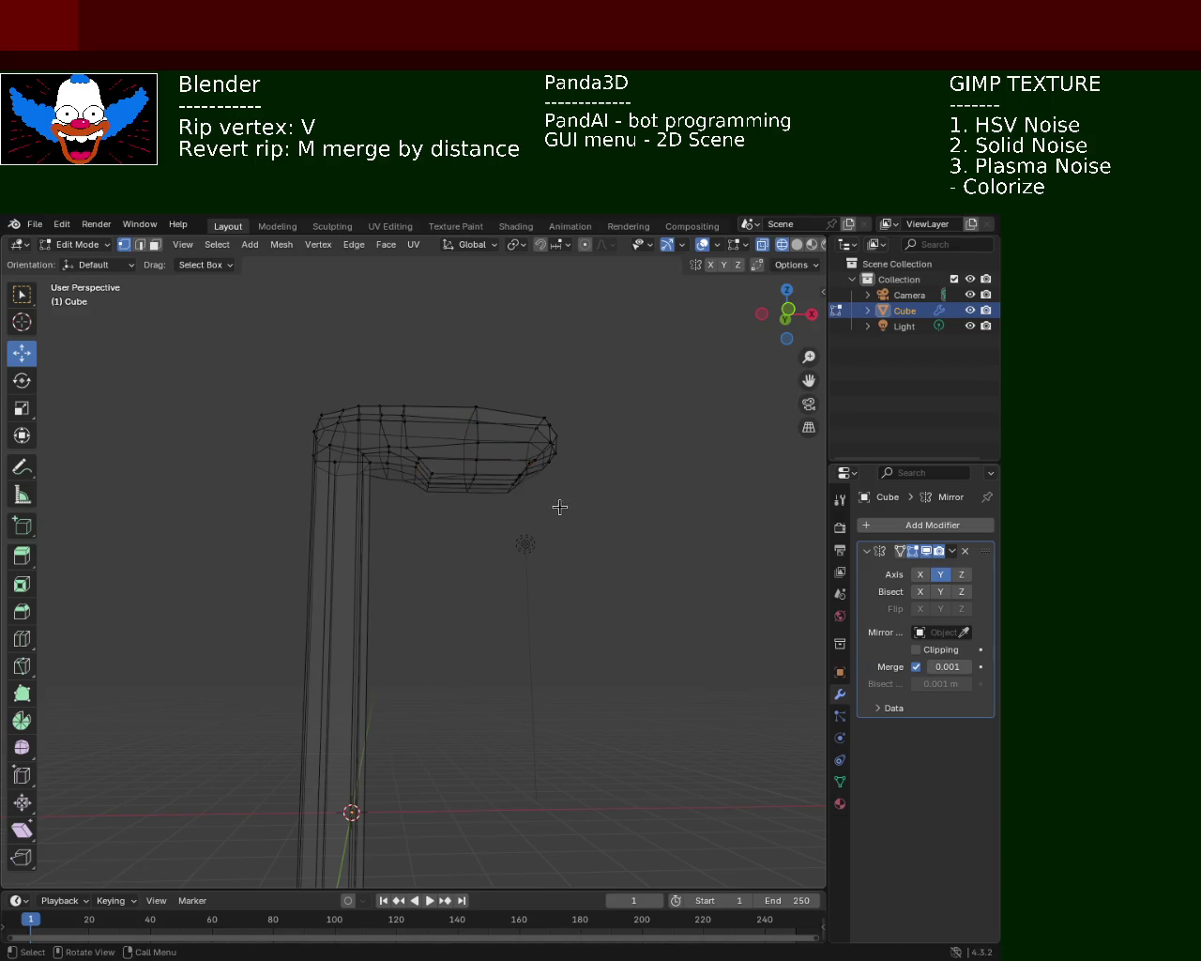
- Box-select the head's top rim vertices in wireframe, lower them slightly along Z, then return to solid
{"action": "middle_click_drag", "start_coordinate": [560, 504], "coordinate": [524, 560]}
{"action": "left_click", "coordinate": [797, 244]}
{"action": "middle_click_drag", "start_coordinate": [536, 416], "coordinate": [537, 410]}
{"action": "left_click", "coordinate": [782, 245]}
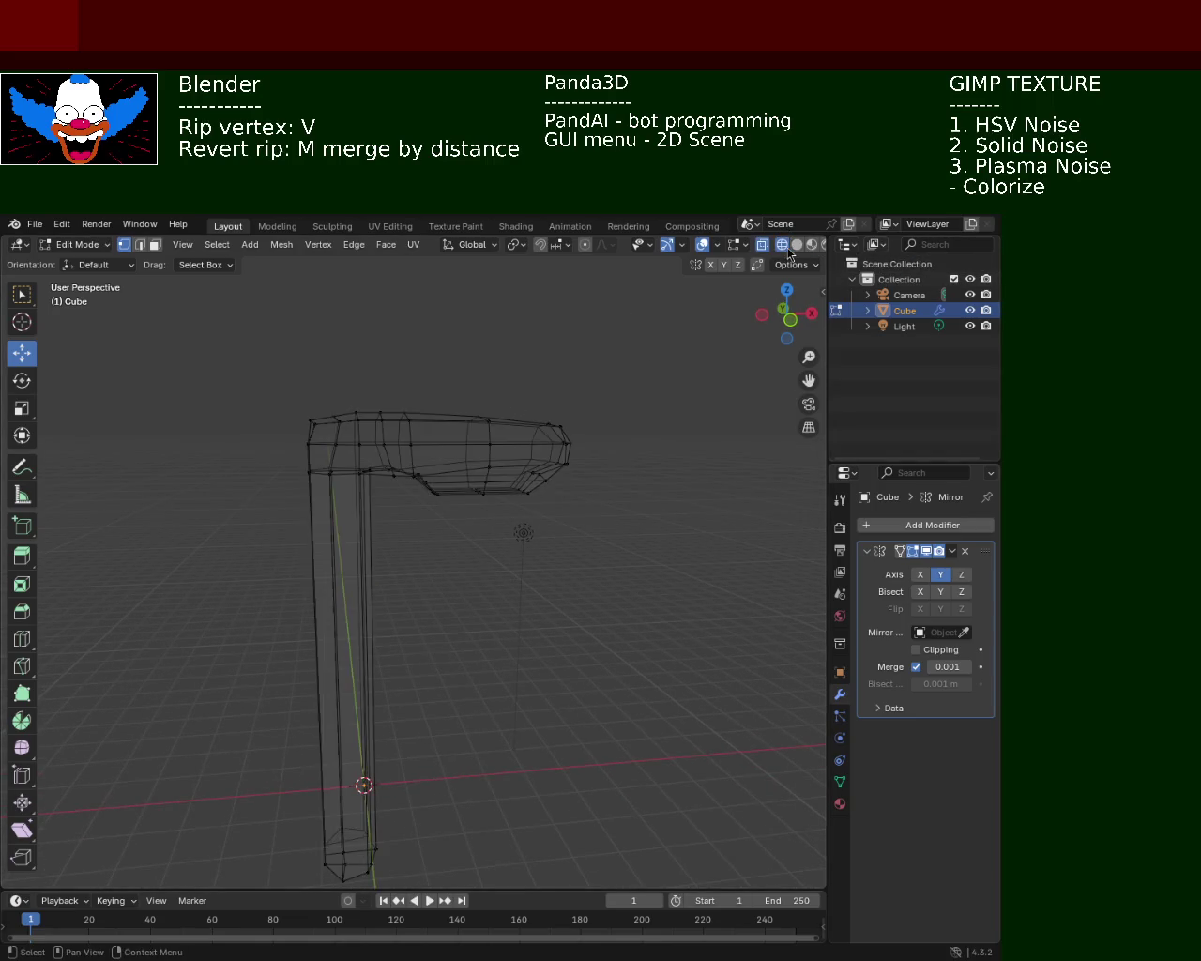
{"action": "left_click_drag", "start_coordinate": [195, 361], "coordinate": [623, 443]}
{"action": "left_click_drag", "start_coordinate": [406, 357], "coordinate": [407, 363]}
{"action": "left_click", "coordinate": [258, 369]}
{"action": "left_click_drag", "start_coordinate": [258, 369], "coordinate": [657, 452]}
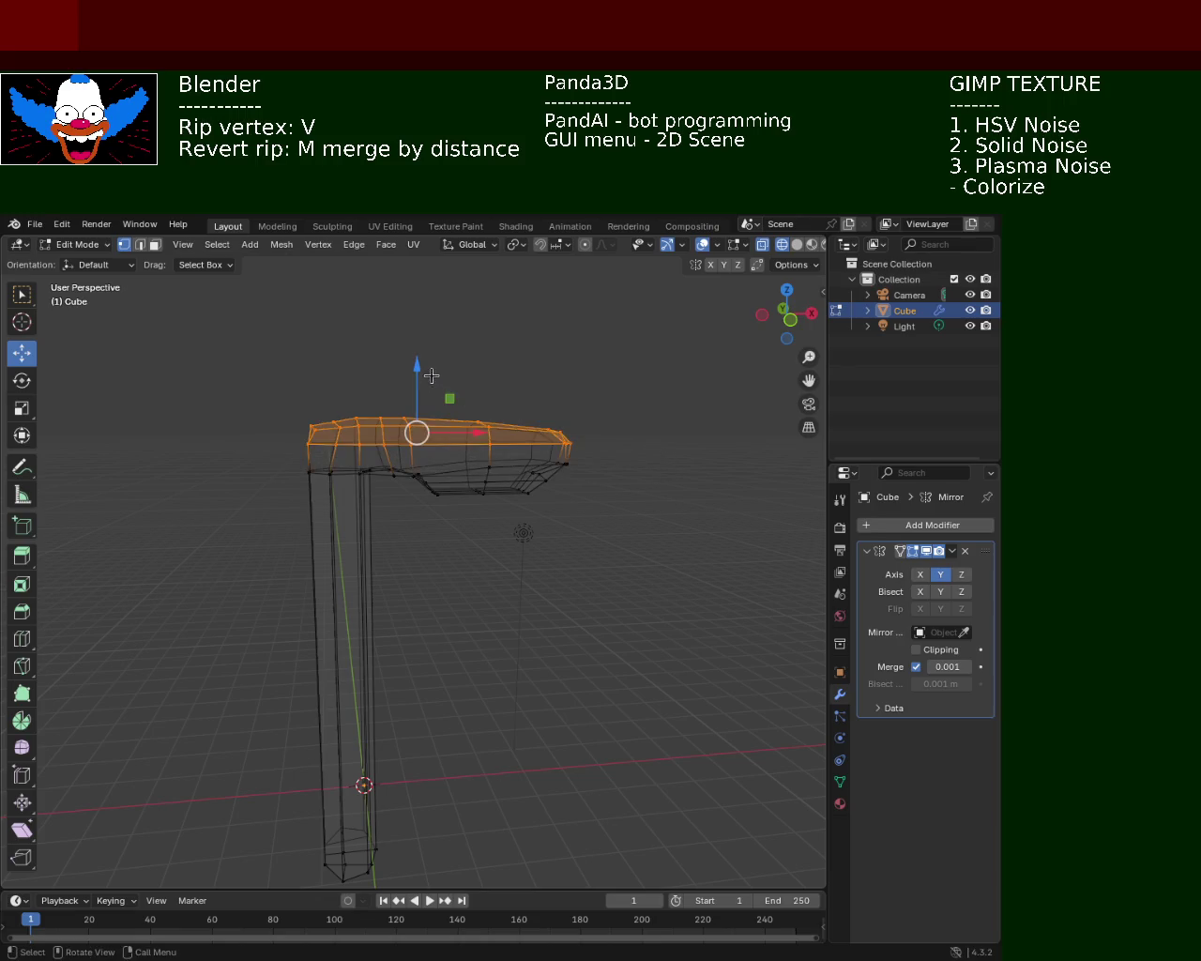
{"action": "left_click_drag", "start_coordinate": [422, 369], "coordinate": [235, 370]}
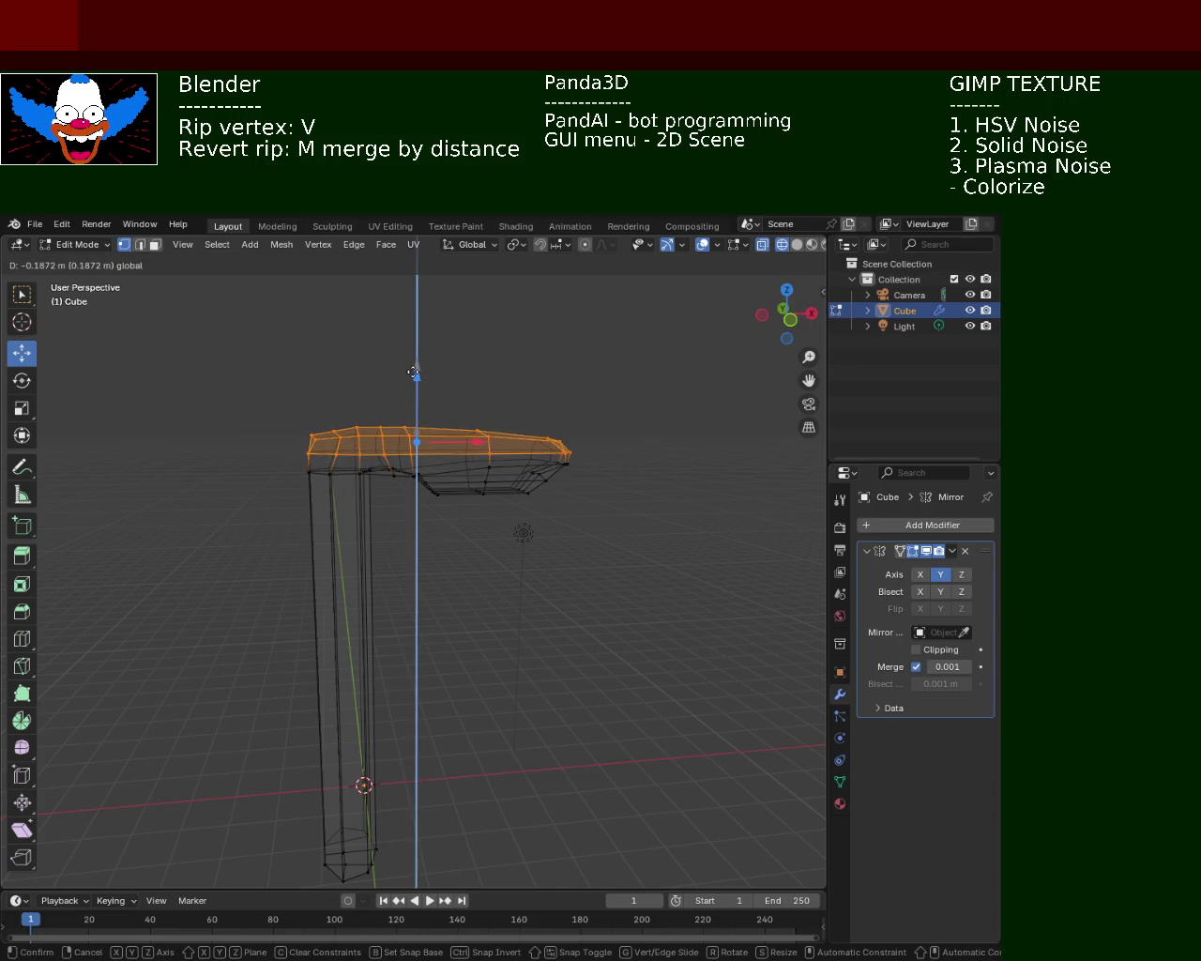
{"action": "left_click", "coordinate": [234, 370]}
{"action": "left_click", "coordinate": [797, 244]}
{"action": "mouse_move", "coordinate": [598, 445]}
{"action": "middle_mouse_down"}
{"action": "mouse_move", "coordinate": [342, 485]}
{"action": "mouse_move", "coordinate": [396, 498]}
{"action": "mouse_move", "coordinate": [584, 676]}
{"action": "mouse_move", "coordinate": [459, 595]}
{"action": "mouse_move", "coordinate": [416, 533]}
{"action": "mouse_move", "coordinate": [423, 625]}
{"action": "mouse_move", "coordinate": [442, 615]}
{"action": "middle_mouse_up"}
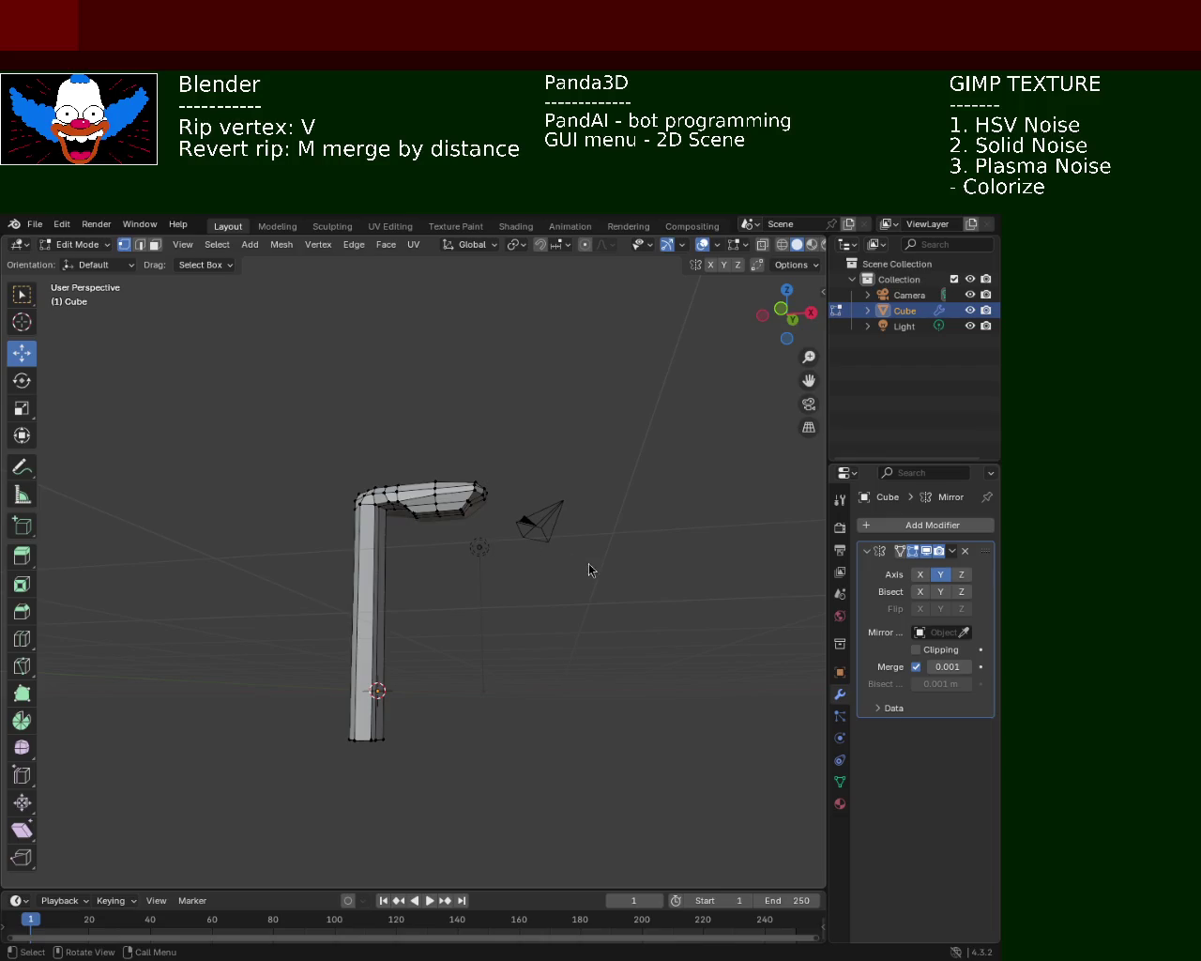
{"action": "mouse_move", "coordinate": [416, 635]}
{"action": "middle_mouse_down", "text": "ctrl"}
{"action": "mouse_move", "coordinate": [501, 534]}
{"action": "mouse_move", "coordinate": [546, 544]}
{"action": "mouse_move", "coordinate": [476, 475]}
{"action": "mouse_move", "coordinate": [473, 414]}
{"action": "mouse_move", "coordinate": [463, 444]}
{"action": "middle_mouse_up", "text": "ctrl"}
- Rip a head underside vertex with V and move it vertically along Z
{"action": "key", "text": "v"}
{"action": "key", "text": "z"}
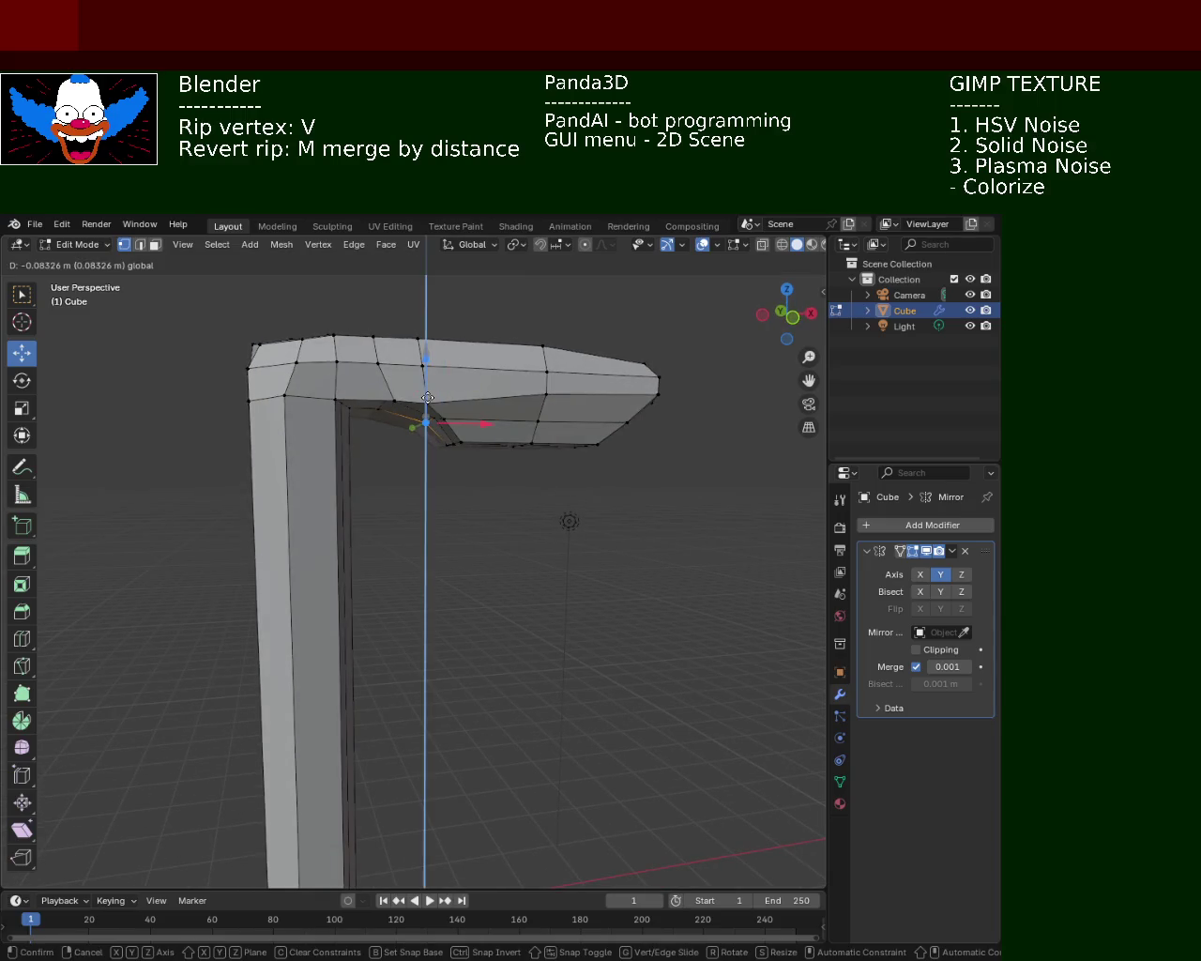
{"action": "left_click", "coordinate": [423, 422]}
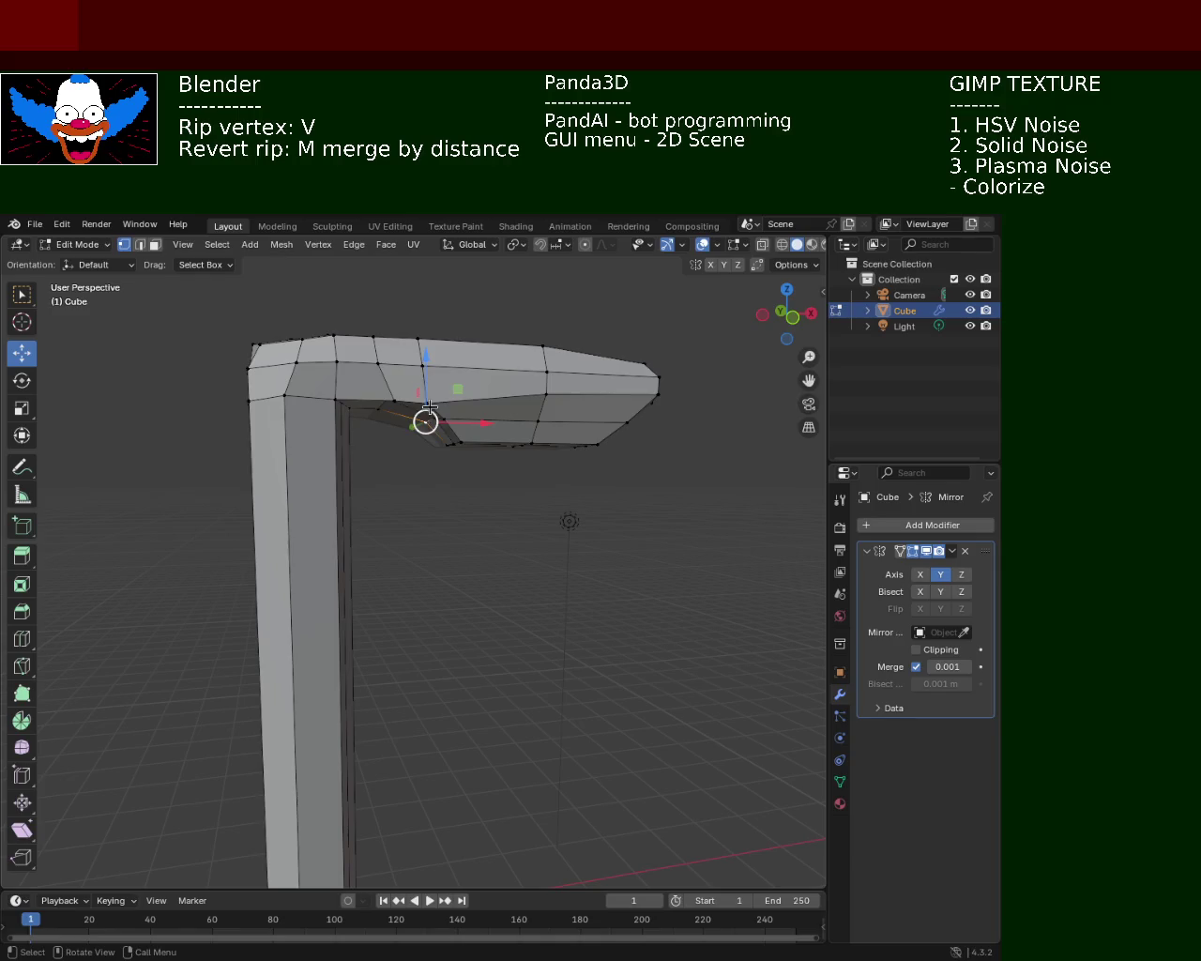
{"action": "key", "text": "g"}
{"action": "key", "text": "z"}
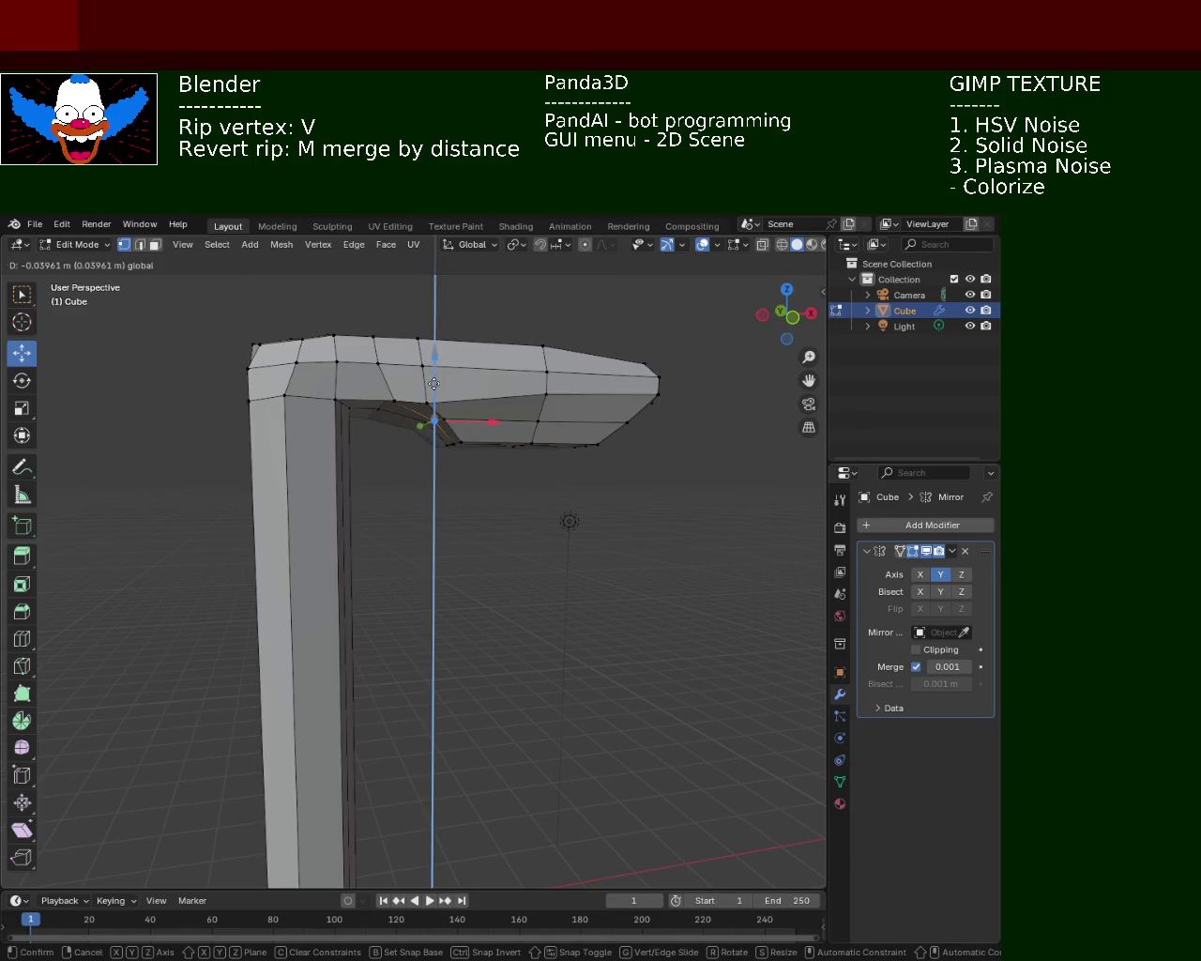
{"action": "left_click", "coordinate": [434, 384]}
{"action": "mouse_move", "coordinate": [434, 384]}
{"action": "middle_mouse_down"}
{"action": "mouse_move", "coordinate": [587, 485]}
{"action": "mouse_move", "coordinate": [550, 485]}
{"action": "mouse_move", "coordinate": [547, 385]}
{"action": "middle_mouse_up"}
- Raise a vertex on the head's top along Z
{"action": "left_click", "coordinate": [491, 370]}
{"action": "left_click", "coordinate": [477, 366]}
{"action": "key", "text": "g"}
{"action": "key", "text": "z"}
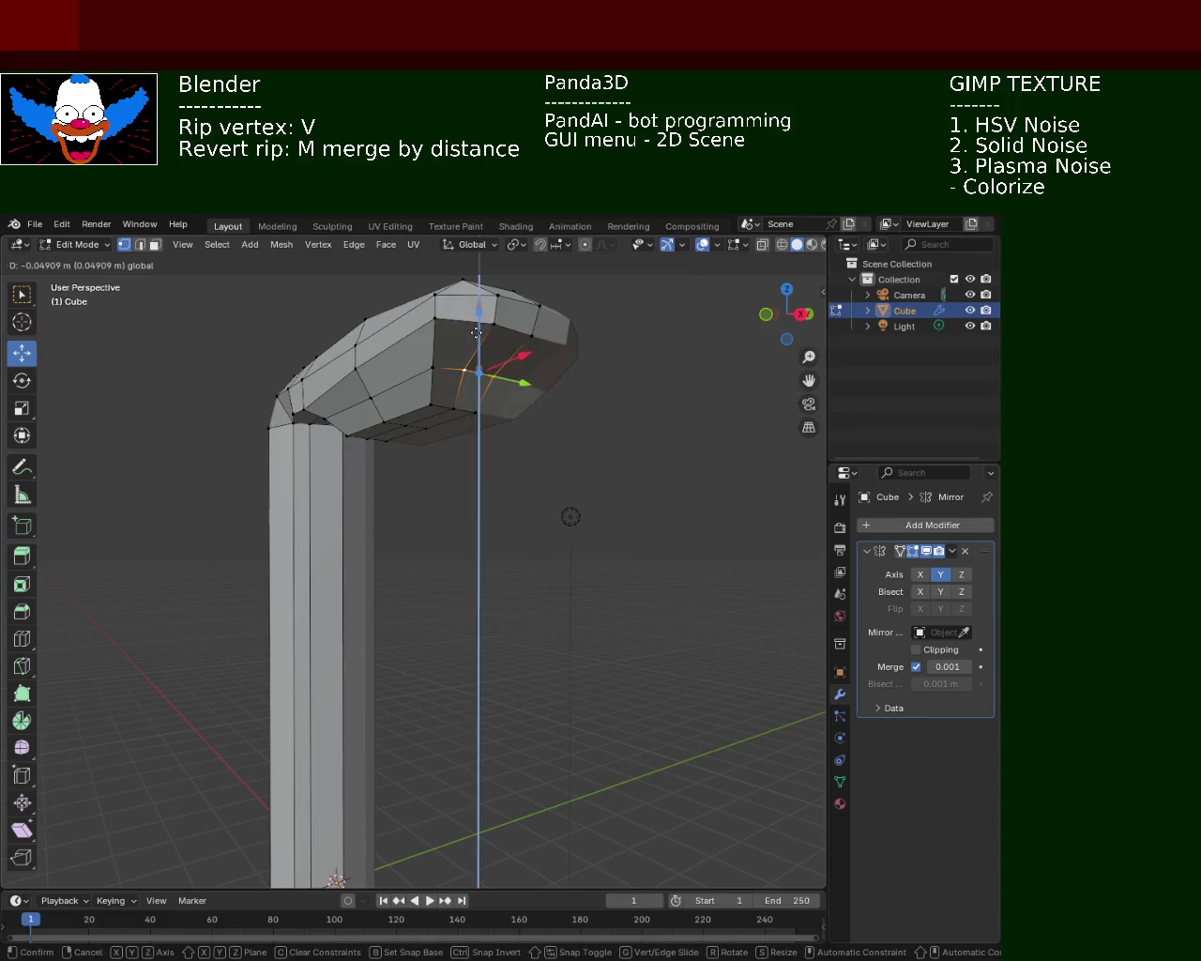
{"action": "left_click", "coordinate": [476, 335]}
{"action": "middle_click_drag", "start_coordinate": [416, 534], "coordinate": [498, 459]}
- Lower a front head vertex and raise another head vertex along Z
{"action": "left_click", "coordinate": [556, 427]}
{"action": "key", "text": "g"}
{"action": "key", "text": "z"}
{"action": "left_click", "coordinate": [556, 445]}
{"action": "left_click", "coordinate": [413, 430]}
{"action": "key", "text": "g"}
{"action": "key", "text": "z"}
{"action": "left_click", "coordinate": [422, 405]}
- Move two head-top vertices together with Shift+Y, keeping them off the Y axis
{"action": "middle_click_drag", "start_coordinate": [423, 405], "coordinate": [450, 357]}
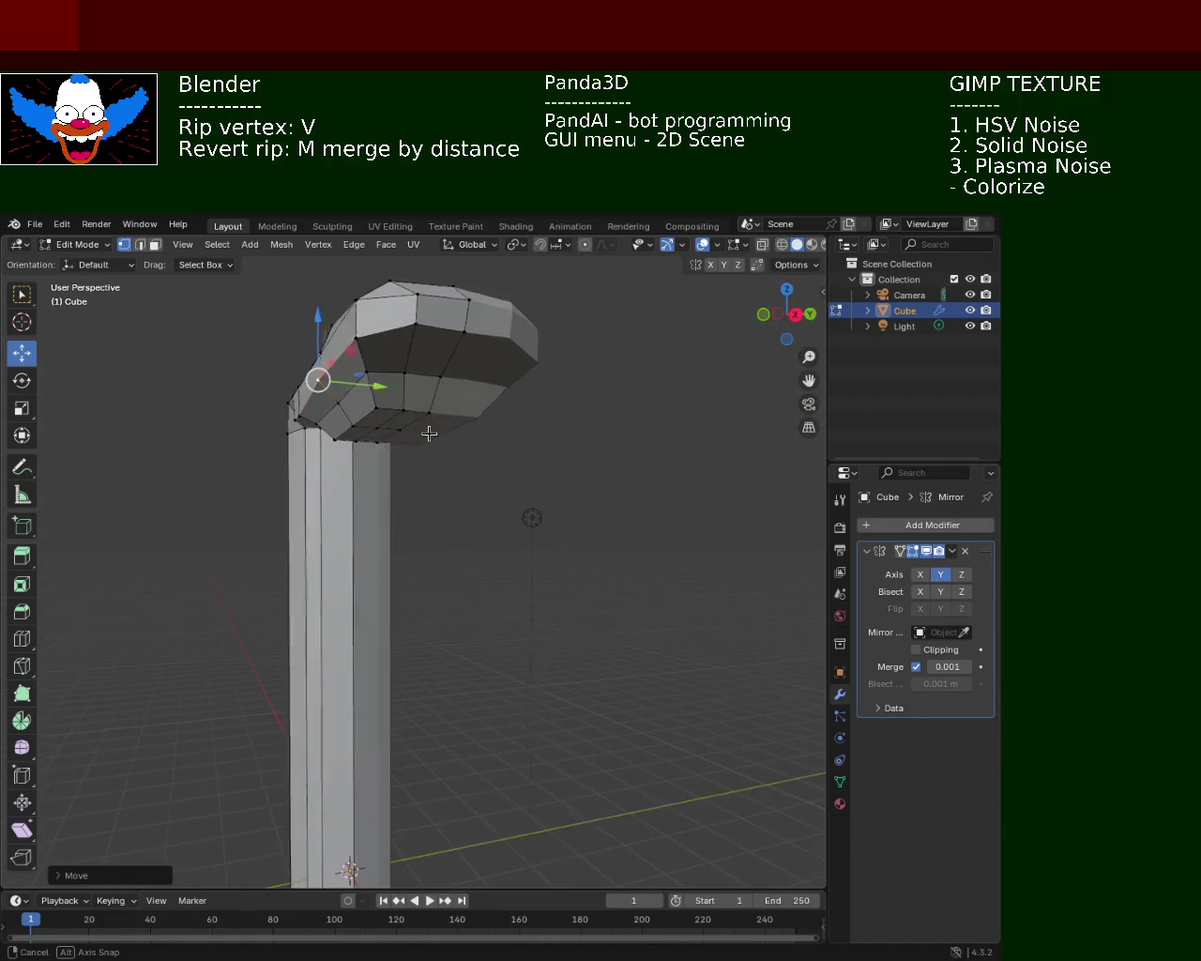
{"action": "left_click", "coordinate": [414, 326], "text": "shift"}
{"action": "left_click", "coordinate": [462, 338], "text": "shift"}
{"action": "key", "text": "g"}
{"action": "key", "text": "shift+y"}
{"action": "left_click", "coordinate": [446, 293]}
{"action": "middle_click_drag", "start_coordinate": [446, 294], "coordinate": [625, 524]}
{"action": "scroll", "coordinate": [625, 524], "scroll_direction": "down", "scroll_amount": 5}
{"action": "mouse_move", "coordinate": [544, 515]}
{"action": "middle_mouse_down"}
{"action": "mouse_move", "coordinate": [566, 572]}
{"action": "mouse_move", "coordinate": [521, 487]}
{"action": "mouse_move", "coordinate": [493, 466]}
{"action": "middle_mouse_up"}
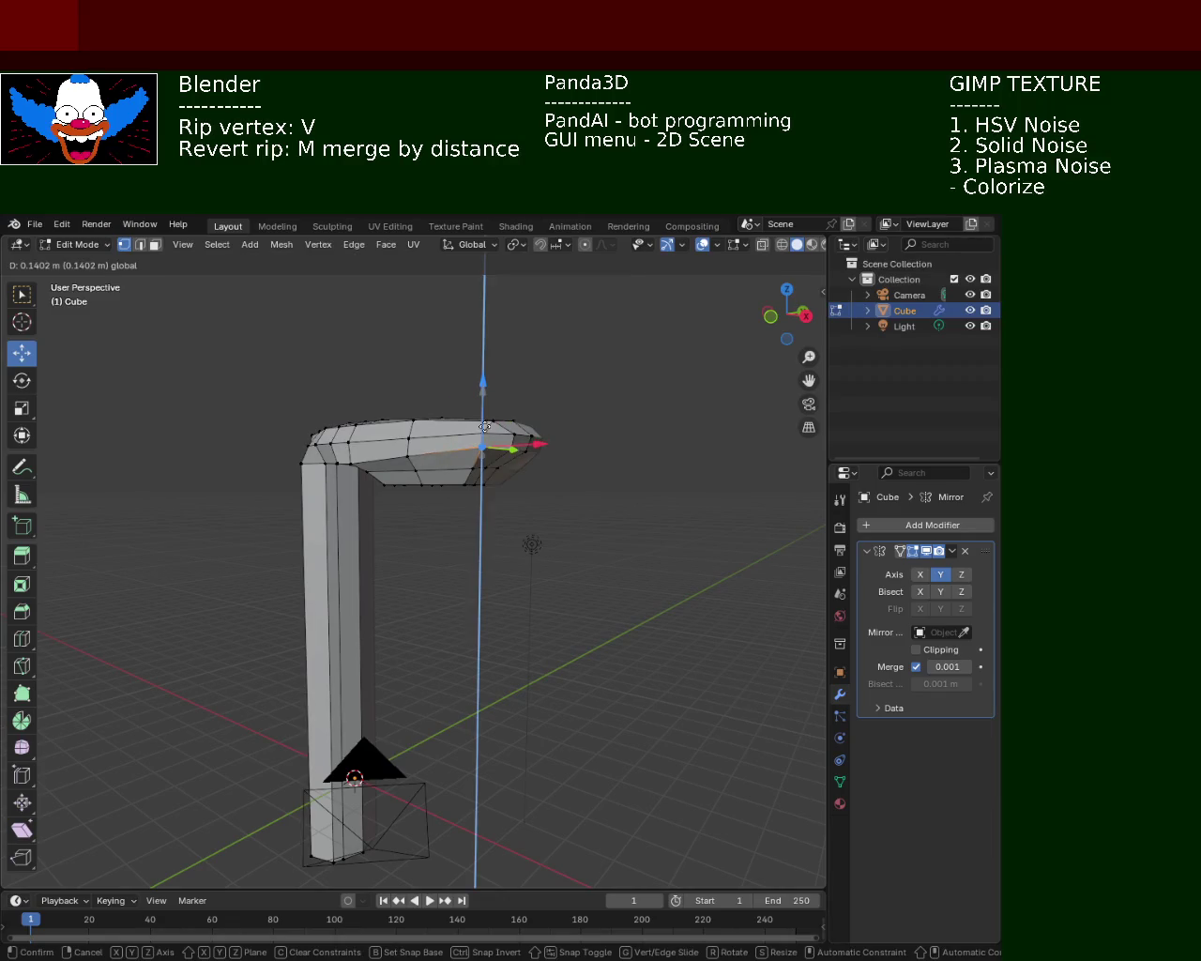
{"action": "left_click", "coordinate": [484, 423]}
{"action": "mouse_move", "coordinate": [494, 528]}
{"action": "middle_mouse_down"}
{"action": "mouse_move", "coordinate": [344, 523]}
{"action": "mouse_move", "coordinate": [579, 517]}
{"action": "middle_mouse_up"}
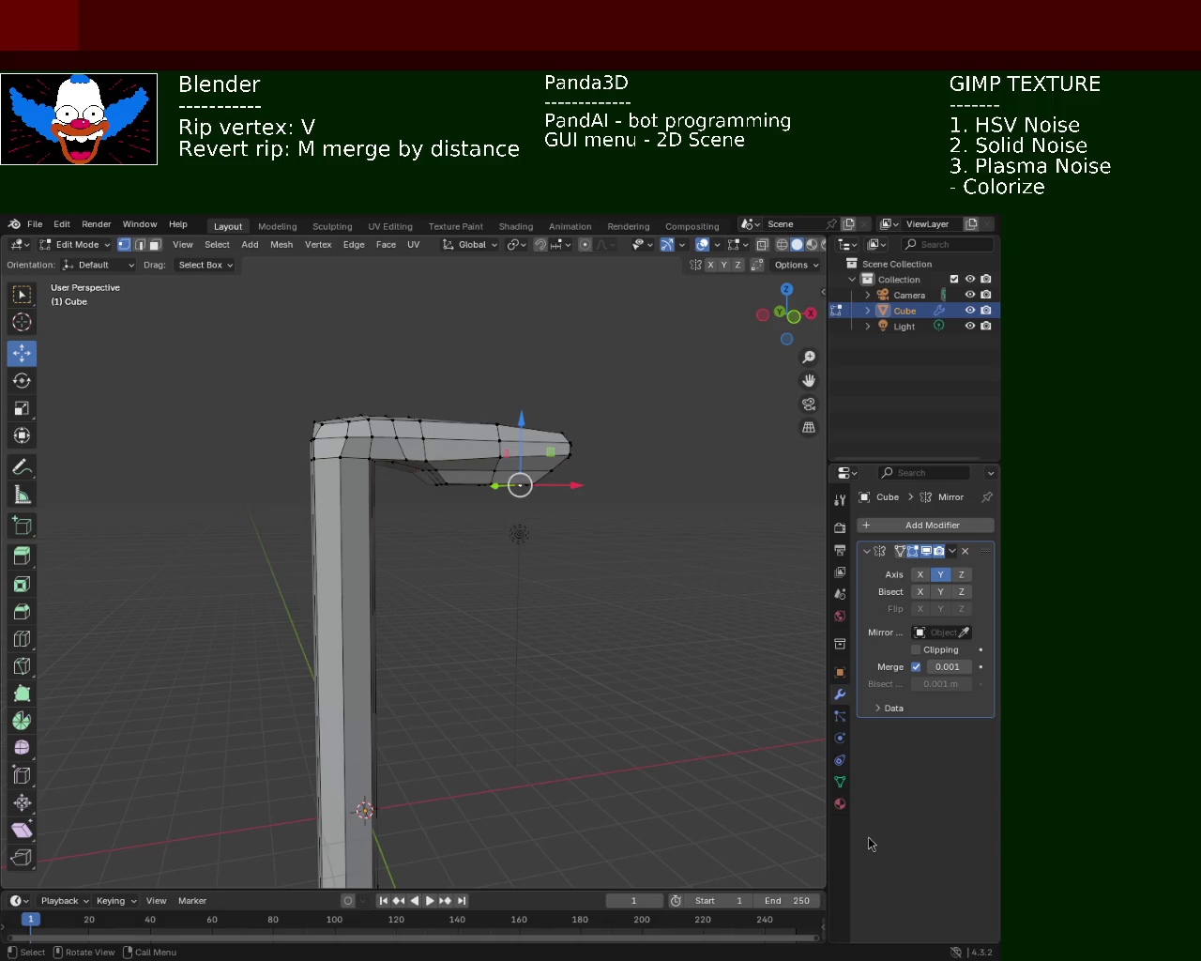
- Save as light_pole_1.blend and shift the beam's left-end vertex along X
{"action": "key", "text": "ctrl+s"}
{"action": "mouse_move", "coordinate": [559, 410]}
{"action": "middle_mouse_down"}
{"action": "mouse_move", "coordinate": [402, 540]}
{"action": "mouse_move", "coordinate": [296, 406]}
{"action": "mouse_move", "coordinate": [225, 418]}
{"action": "middle_mouse_up"}
{"action": "left_click", "coordinate": [219, 416]}
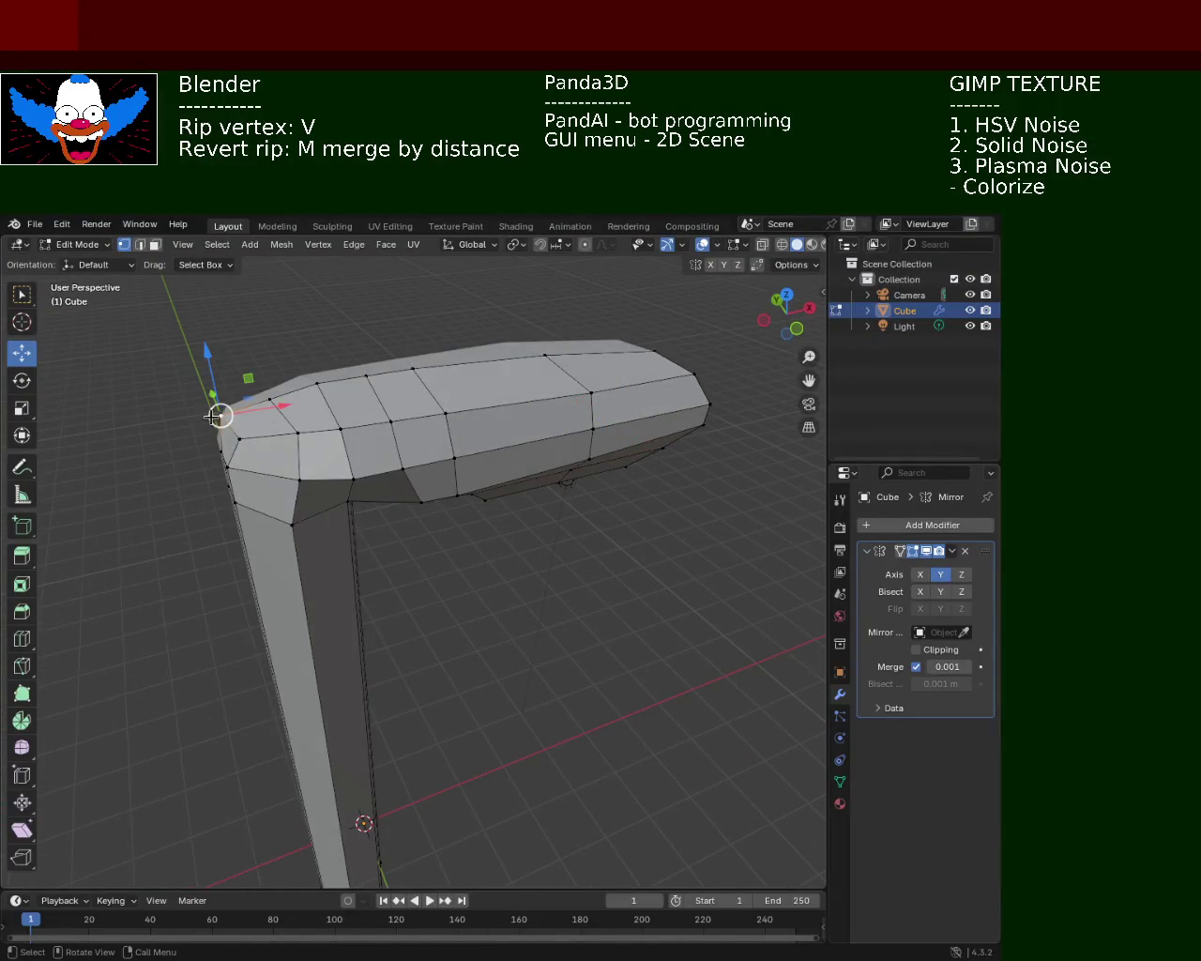
{"action": "left_click_drag", "start_coordinate": [285, 405], "coordinate": [297, 407]}
{"action": "mouse_move", "coordinate": [420, 394]}
{"action": "middle_mouse_down", "text": "ctrl"}
{"action": "mouse_move", "coordinate": [430, 516]}
{"action": "mouse_move", "coordinate": [268, 429]}
{"action": "mouse_move", "coordinate": [255, 479]}
{"action": "mouse_move", "coordinate": [367, 604]}
{"action": "mouse_move", "coordinate": [326, 623]}
{"action": "mouse_move", "coordinate": [456, 595]}
{"action": "mouse_move", "coordinate": [472, 538]}
{"action": "mouse_move", "coordinate": [515, 512]}
{"action": "mouse_move", "coordinate": [527, 583]}
{"action": "mouse_move", "coordinate": [617, 635]}
{"action": "mouse_move", "coordinate": [483, 541]}
{"action": "mouse_move", "coordinate": [102, 547]}
{"action": "mouse_move", "coordinate": [214, 382]}
{"action": "middle_mouse_up", "text": "ctrl"}
- Shift the neck's left vertical edge along Y to line up under the head
{"action": "left_click", "coordinate": [154, 244]}
{"action": "left_click", "coordinate": [361, 617]}
{"action": "mouse_move", "coordinate": [361, 618]}
{"action": "middle_mouse_down"}
{"action": "mouse_move", "coordinate": [397, 550]}
{"action": "mouse_move", "coordinate": [445, 544]}
{"action": "mouse_move", "coordinate": [317, 537]}
{"action": "mouse_move", "coordinate": [435, 560]}
{"action": "mouse_move", "coordinate": [388, 434]}
{"action": "mouse_move", "coordinate": [413, 603]}
{"action": "mouse_move", "coordinate": [356, 525]}
{"action": "middle_mouse_up"}
{"action": "left_click", "coordinate": [140, 244]}
{"action": "left_click", "coordinate": [354, 563]}
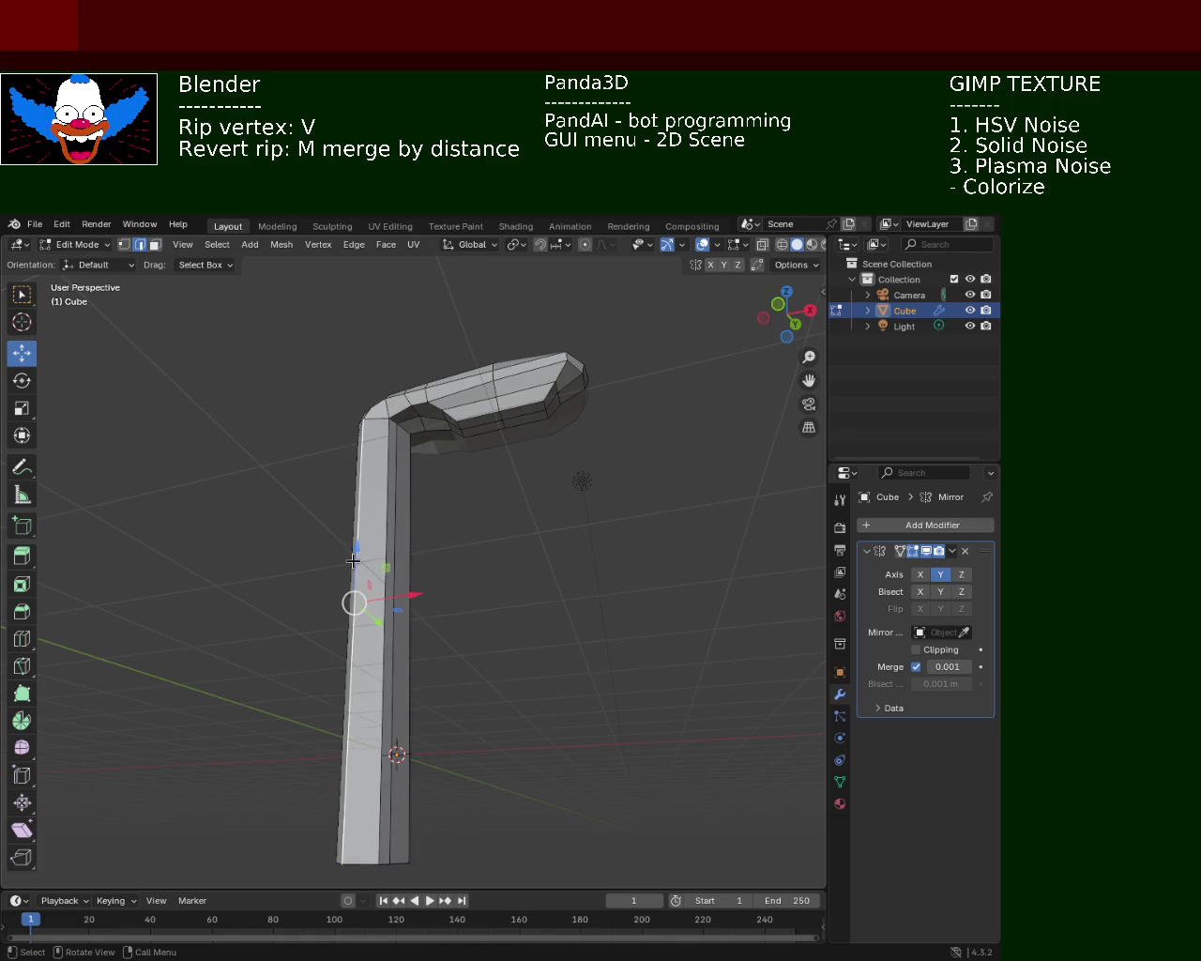
{"action": "mouse_move", "coordinate": [444, 611]}
{"action": "middle_mouse_down"}
{"action": "mouse_move", "coordinate": [303, 679]}
{"action": "mouse_move", "coordinate": [466, 590]}
{"action": "middle_mouse_up"}
{"action": "left_click_drag", "start_coordinate": [466, 590], "coordinate": [469, 595]}
{"action": "mouse_move", "coordinate": [468, 595]}
{"action": "middle_mouse_down"}
{"action": "mouse_move", "coordinate": [423, 491]}
{"action": "mouse_move", "coordinate": [391, 362]}
{"action": "mouse_move", "coordinate": [367, 343]}
{"action": "mouse_move", "coordinate": [348, 410]}
{"action": "mouse_move", "coordinate": [429, 397]}
{"action": "mouse_move", "coordinate": [428, 453]}
{"action": "middle_mouse_up"}
{"action": "left_click_drag", "start_coordinate": [347, 620], "coordinate": [333, 623]}
{"action": "mouse_move", "coordinate": [332, 623]}
{"action": "middle_mouse_down"}
{"action": "mouse_move", "coordinate": [413, 532]}
{"action": "mouse_move", "coordinate": [397, 517]}
{"action": "mouse_move", "coordinate": [311, 555]}
{"action": "mouse_move", "coordinate": [378, 625]}
{"action": "mouse_move", "coordinate": [435, 656]}
{"action": "mouse_move", "coordinate": [525, 675]}
{"action": "mouse_move", "coordinate": [421, 561]}
{"action": "mouse_move", "coordinate": [375, 563]}
{"action": "mouse_move", "coordinate": [340, 540]}
{"action": "mouse_move", "coordinate": [200, 651]}
{"action": "mouse_move", "coordinate": [263, 544]}
{"action": "mouse_move", "coordinate": [403, 584]}
{"action": "mouse_move", "coordinate": [343, 491]}
{"action": "middle_mouse_up"}
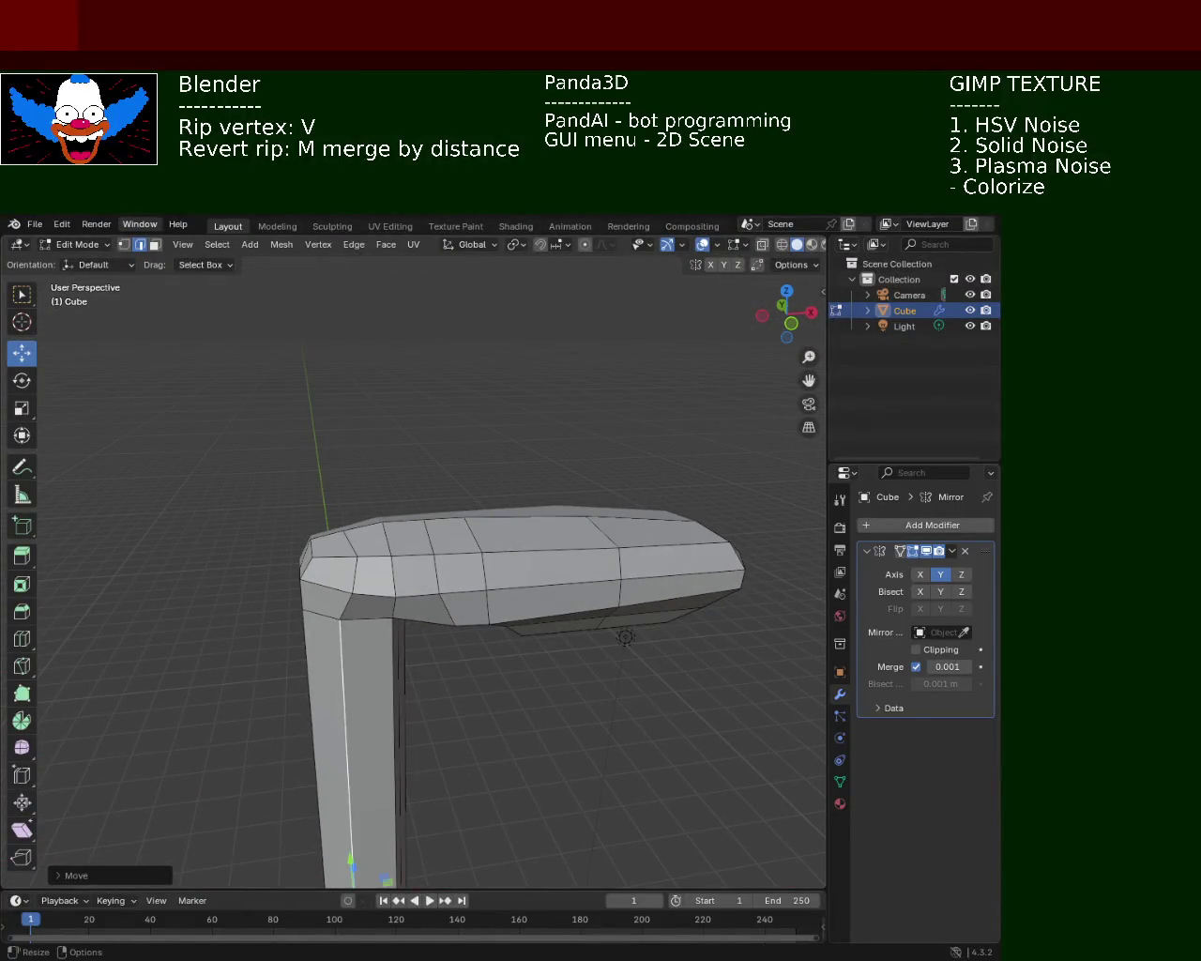
{"action": "left_click", "coordinate": [126, 244]}
- Rip the head's back-corner vertex and shift it about 0.12 m along X
{"action": "left_click", "coordinate": [299, 573]}
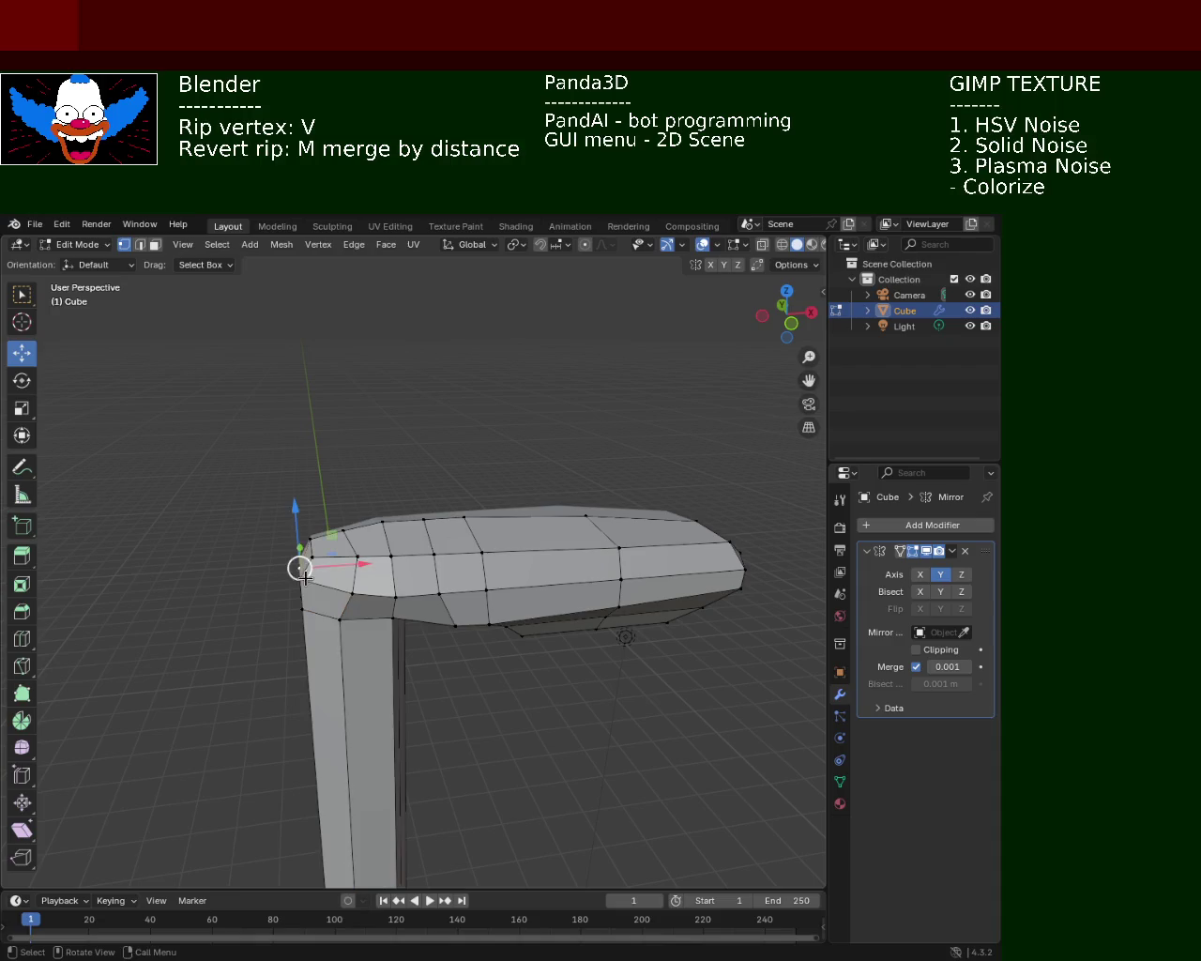
{"action": "key", "text": "v"}
{"action": "key", "text": "x"}
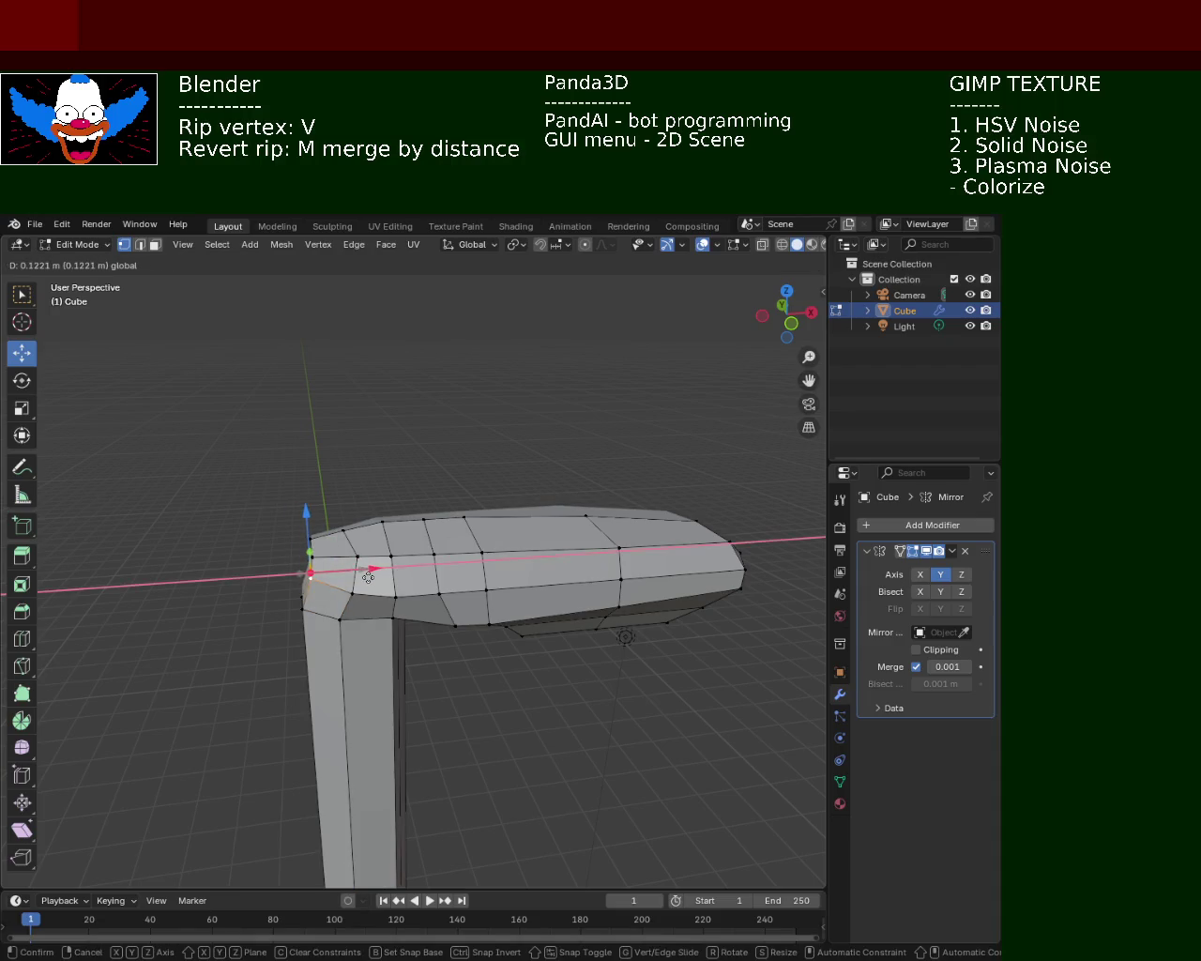
{"action": "left_click", "coordinate": [368, 577]}
{"action": "mouse_move", "coordinate": [563, 633]}
{"action": "middle_mouse_down"}
{"action": "mouse_move", "coordinate": [535, 743]}
{"action": "mouse_move", "coordinate": [550, 615]}
{"action": "mouse_move", "coordinate": [264, 643]}
{"action": "middle_mouse_up"}
{"action": "scroll", "coordinate": [295, 719], "scroll_direction": "up", "scroll_amount": 2}
- Inspect the head from several angles and select the lower vertex at its tip
{"action": "left_click", "coordinate": [360, 549]}
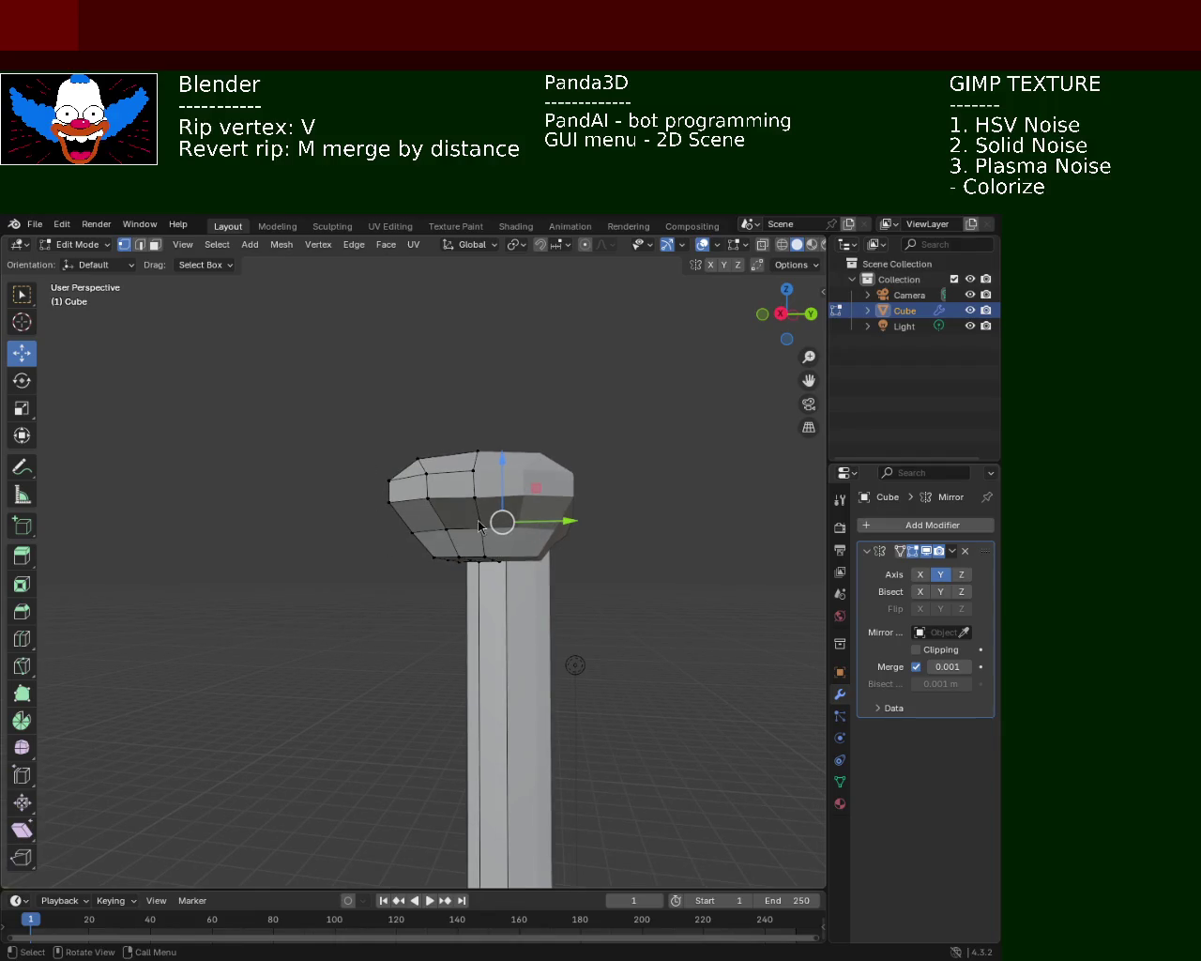
{"action": "mouse_move", "coordinate": [507, 438]}
{"action": "middle_mouse_down"}
{"action": "mouse_move", "coordinate": [482, 539]}
{"action": "mouse_move", "coordinate": [336, 500]}
{"action": "middle_mouse_up"}
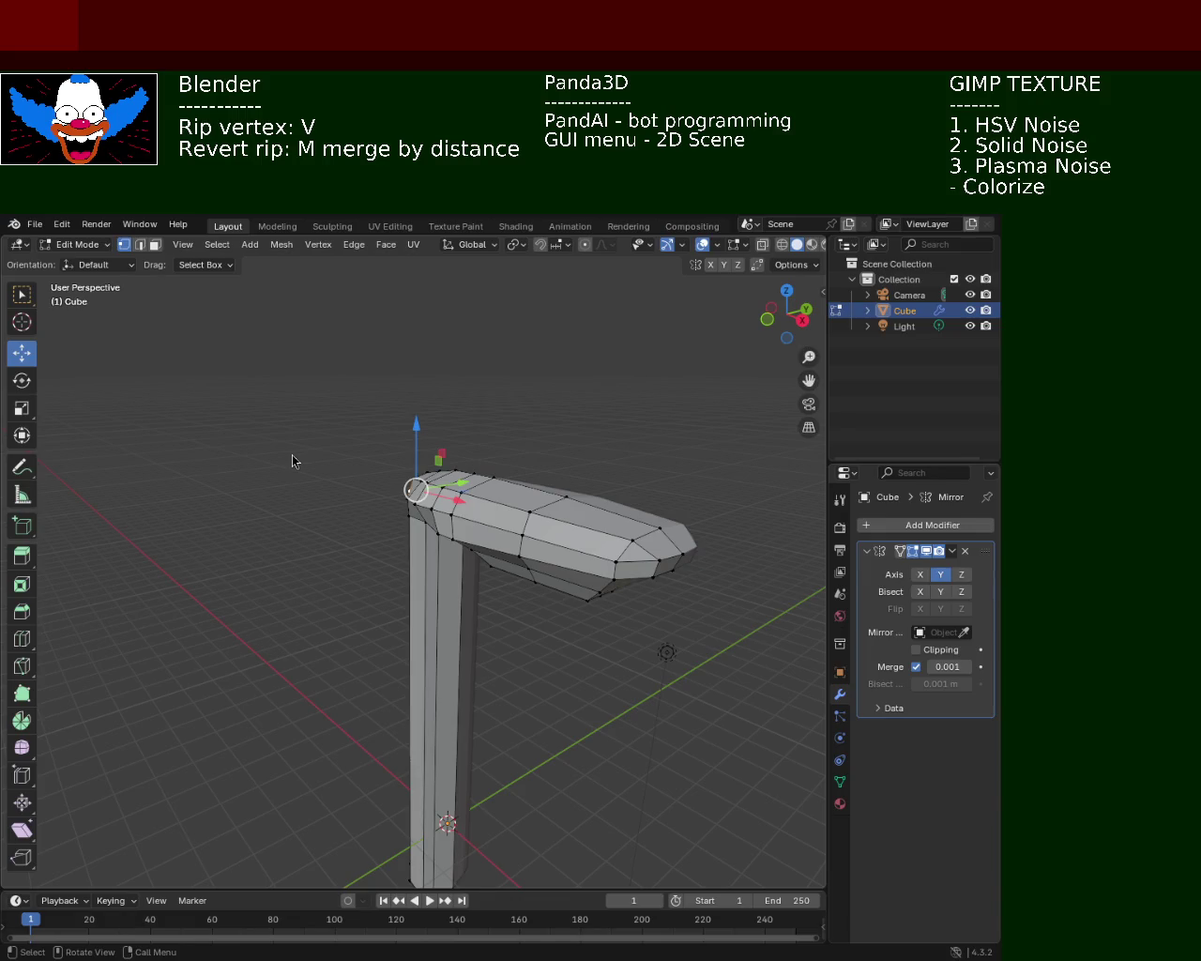
{"action": "mouse_move", "coordinate": [540, 513]}
{"action": "middle_mouse_down"}
{"action": "mouse_move", "coordinate": [424, 469]}
{"action": "mouse_move", "coordinate": [676, 574]}
{"action": "mouse_move", "coordinate": [571, 563]}
{"action": "middle_mouse_up"}
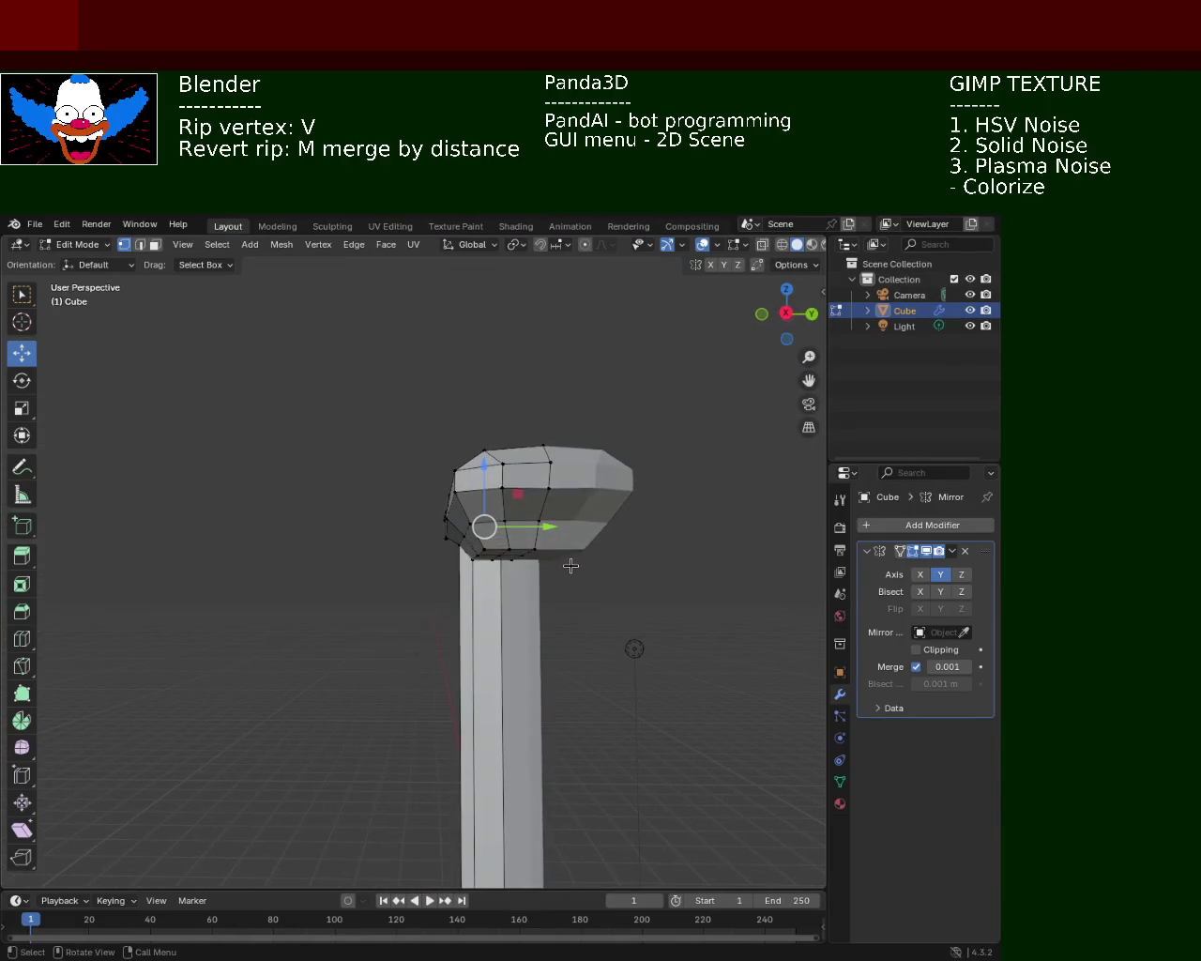
{"action": "mouse_move", "coordinate": [571, 498]}
{"action": "middle_mouse_down"}
{"action": "mouse_move", "coordinate": [584, 476]}
{"action": "mouse_move", "coordinate": [626, 545]}
{"action": "middle_mouse_up"}
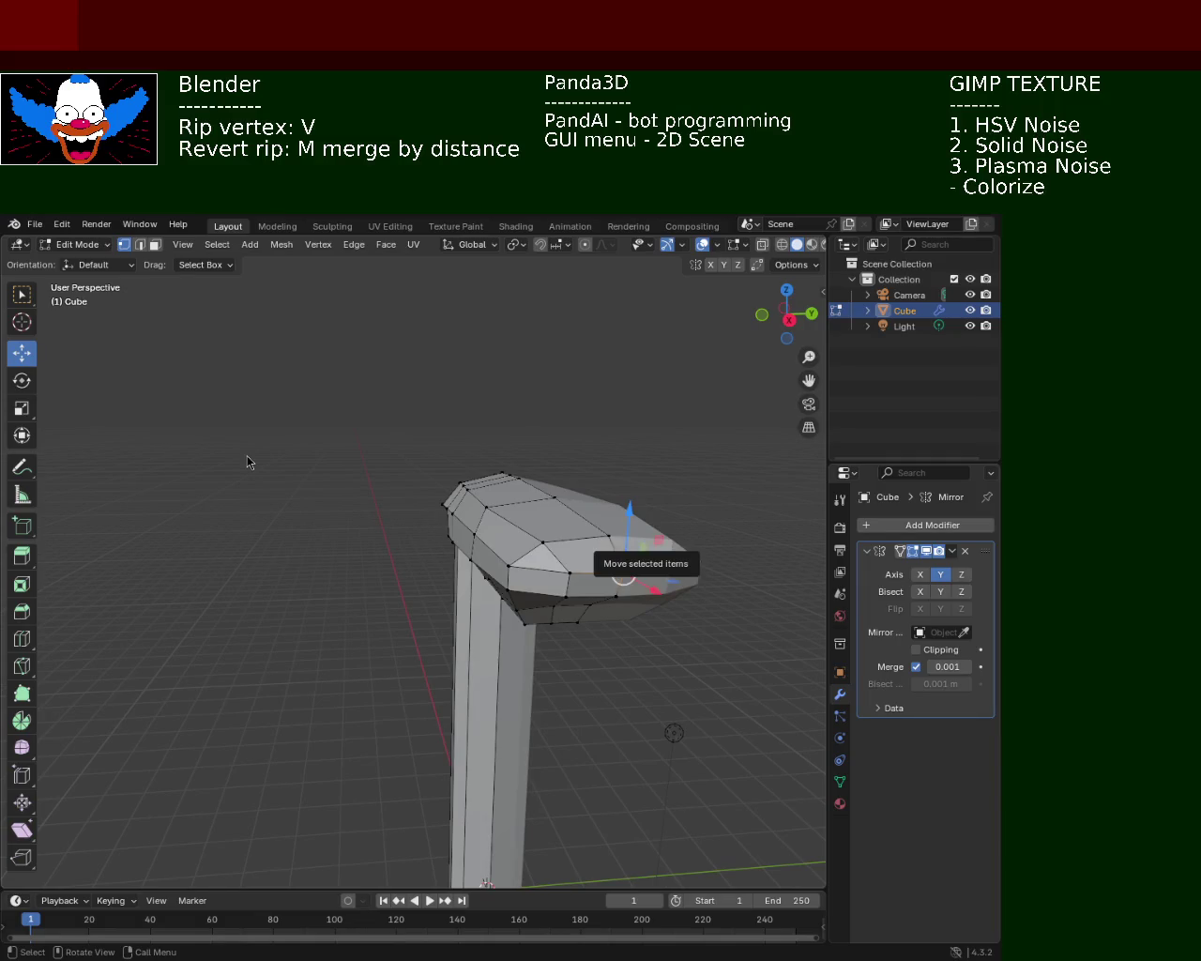
{"action": "mouse_move", "coordinate": [579, 472]}
{"action": "middle_mouse_down"}
{"action": "mouse_move", "coordinate": [538, 581]}
{"action": "mouse_move", "coordinate": [507, 515]}
{"action": "mouse_move", "coordinate": [416, 576]}
{"action": "mouse_move", "coordinate": [485, 531]}
{"action": "mouse_move", "coordinate": [558, 529]}
{"action": "mouse_move", "coordinate": [529, 491]}
{"action": "mouse_move", "coordinate": [413, 519]}
{"action": "middle_mouse_up"}
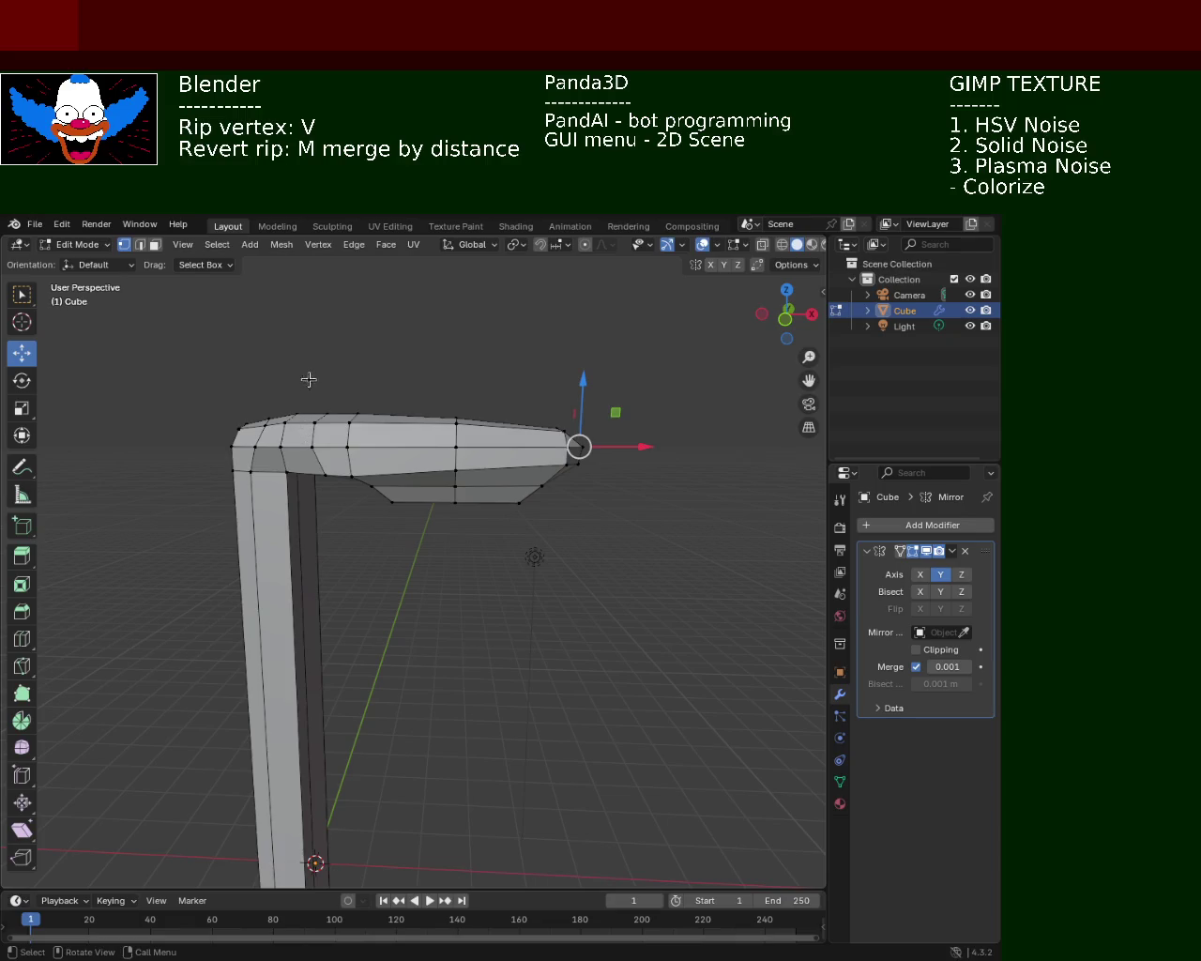
{"action": "left_click", "coordinate": [564, 465]}
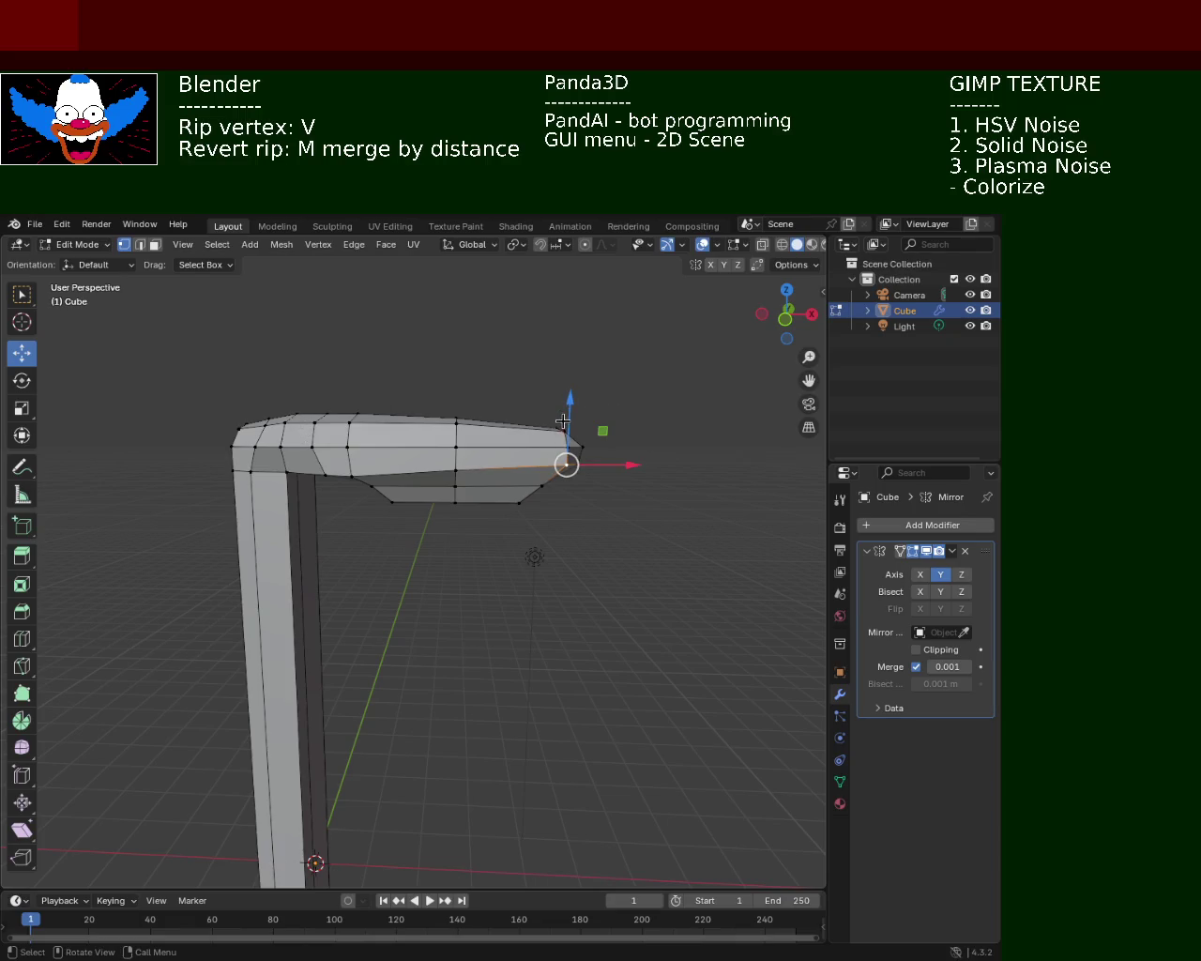
- Slide two underside vertices at the head-to-post corner about 0.12 m and 0.07 m along X
{"action": "mouse_move", "coordinate": [329, 571]}
{"action": "middle_mouse_down"}
{"action": "mouse_move", "coordinate": [643, 607]}
{"action": "mouse_move", "coordinate": [288, 542]}
{"action": "mouse_move", "coordinate": [375, 490]}
{"action": "mouse_move", "coordinate": [410, 517]}
{"action": "middle_mouse_up"}
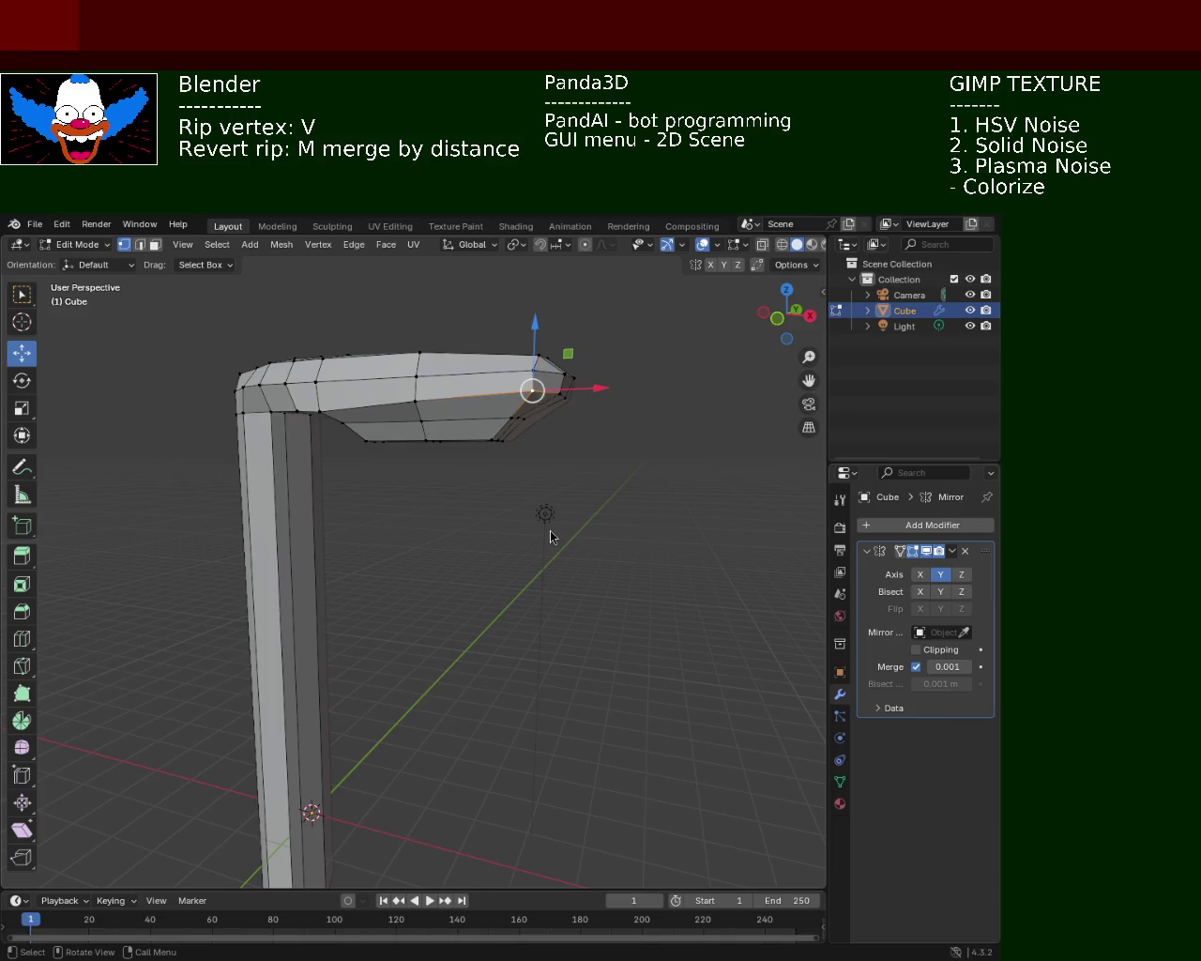
{"action": "mouse_move", "coordinate": [504, 450]}
{"action": "middle_mouse_down"}
{"action": "mouse_move", "coordinate": [513, 434]}
{"action": "mouse_move", "coordinate": [536, 437]}
{"action": "mouse_move", "coordinate": [487, 446]}
{"action": "mouse_move", "coordinate": [457, 431]}
{"action": "mouse_move", "coordinate": [467, 410]}
{"action": "mouse_move", "coordinate": [523, 427]}
{"action": "middle_mouse_up"}
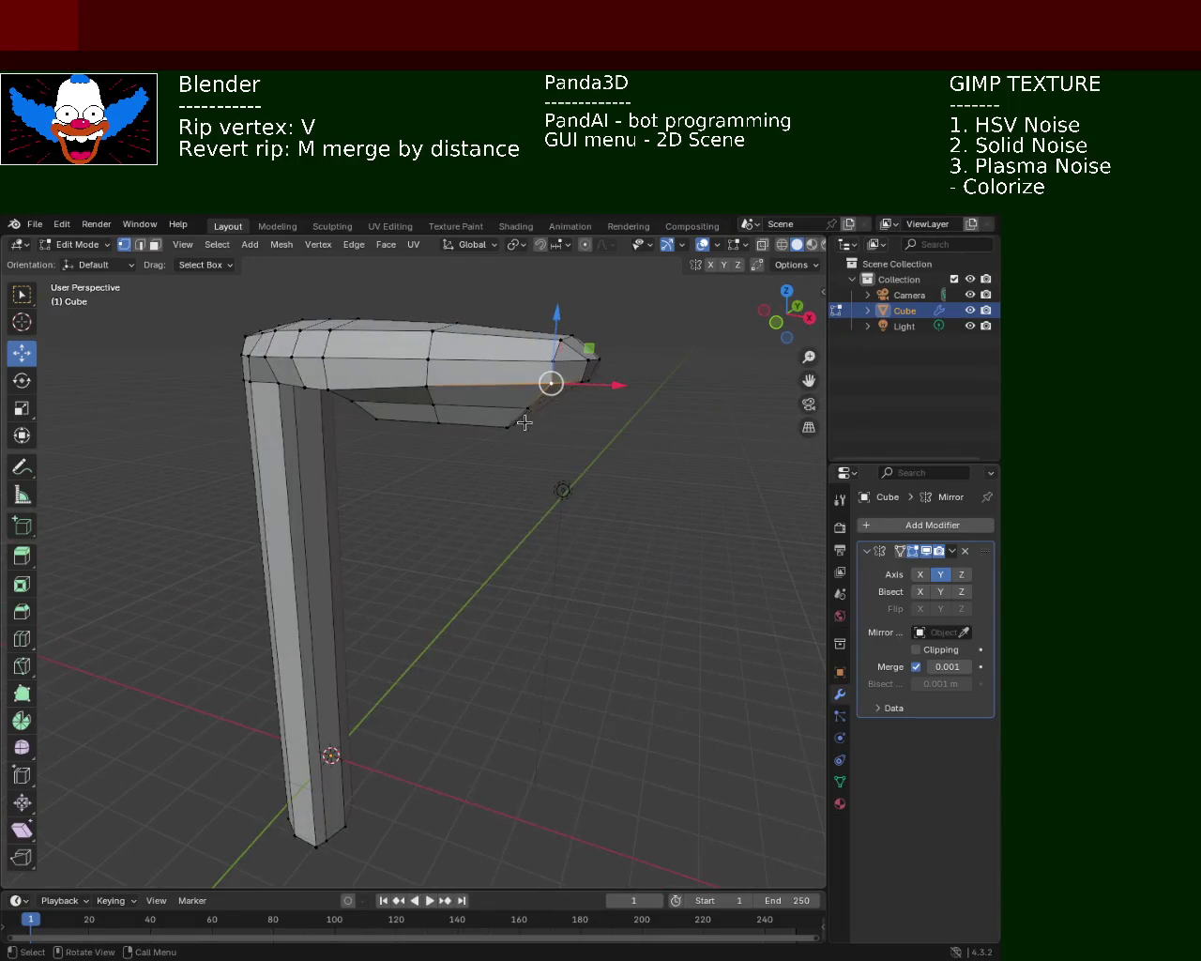
{"action": "mouse_move", "coordinate": [388, 432]}
{"action": "middle_mouse_down"}
{"action": "mouse_move", "coordinate": [397, 387]}
{"action": "mouse_move", "coordinate": [376, 406]}
{"action": "middle_mouse_up"}
{"action": "left_click", "coordinate": [396, 382]}
{"action": "left_click", "coordinate": [395, 380]}
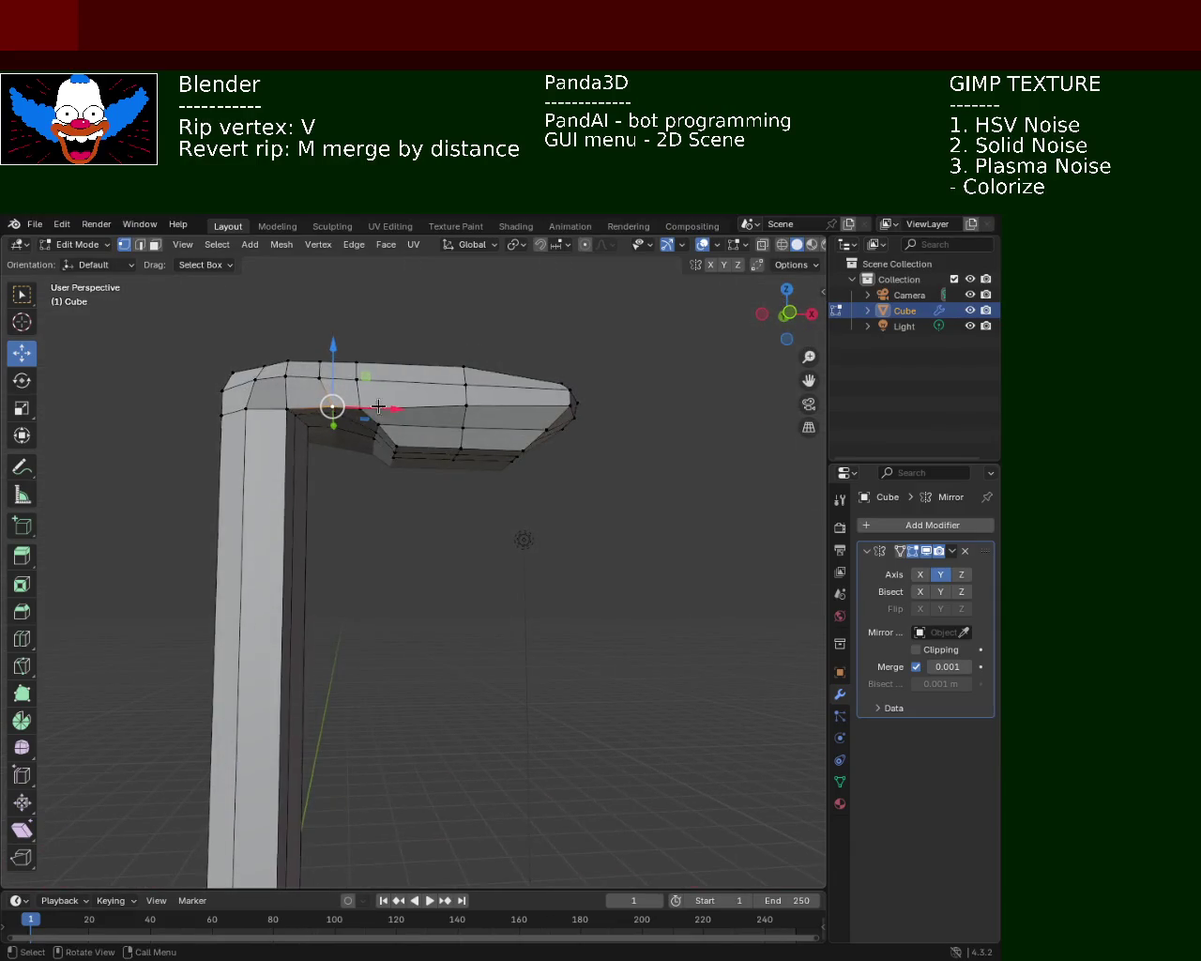
{"action": "key", "text": "v"}
{"action": "key", "text": "x"}
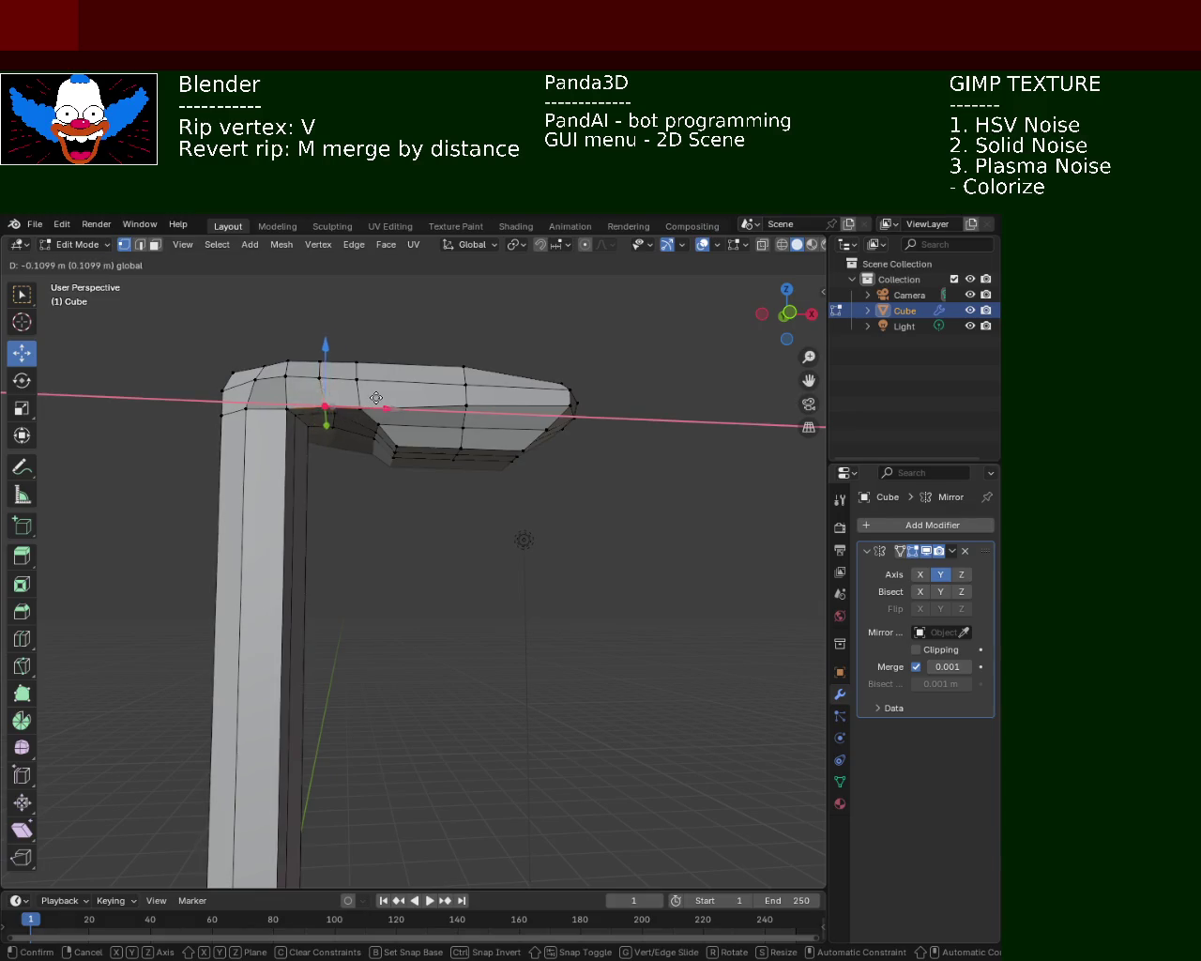
{"action": "mouse_move", "coordinate": [367, 401]}
{"action": "left_mouse_down"}
{"action": "mouse_move", "coordinate": [321, 349]}
{"action": "mouse_move", "coordinate": [372, 397]}
{"action": "mouse_move", "coordinate": [335, 415]}
{"action": "left_mouse_up"}
{"action": "mouse_move", "coordinate": [335, 415]}
{"action": "middle_mouse_down"}
{"action": "mouse_move", "coordinate": [365, 300]}
{"action": "mouse_move", "coordinate": [331, 425]}
{"action": "middle_mouse_up"}
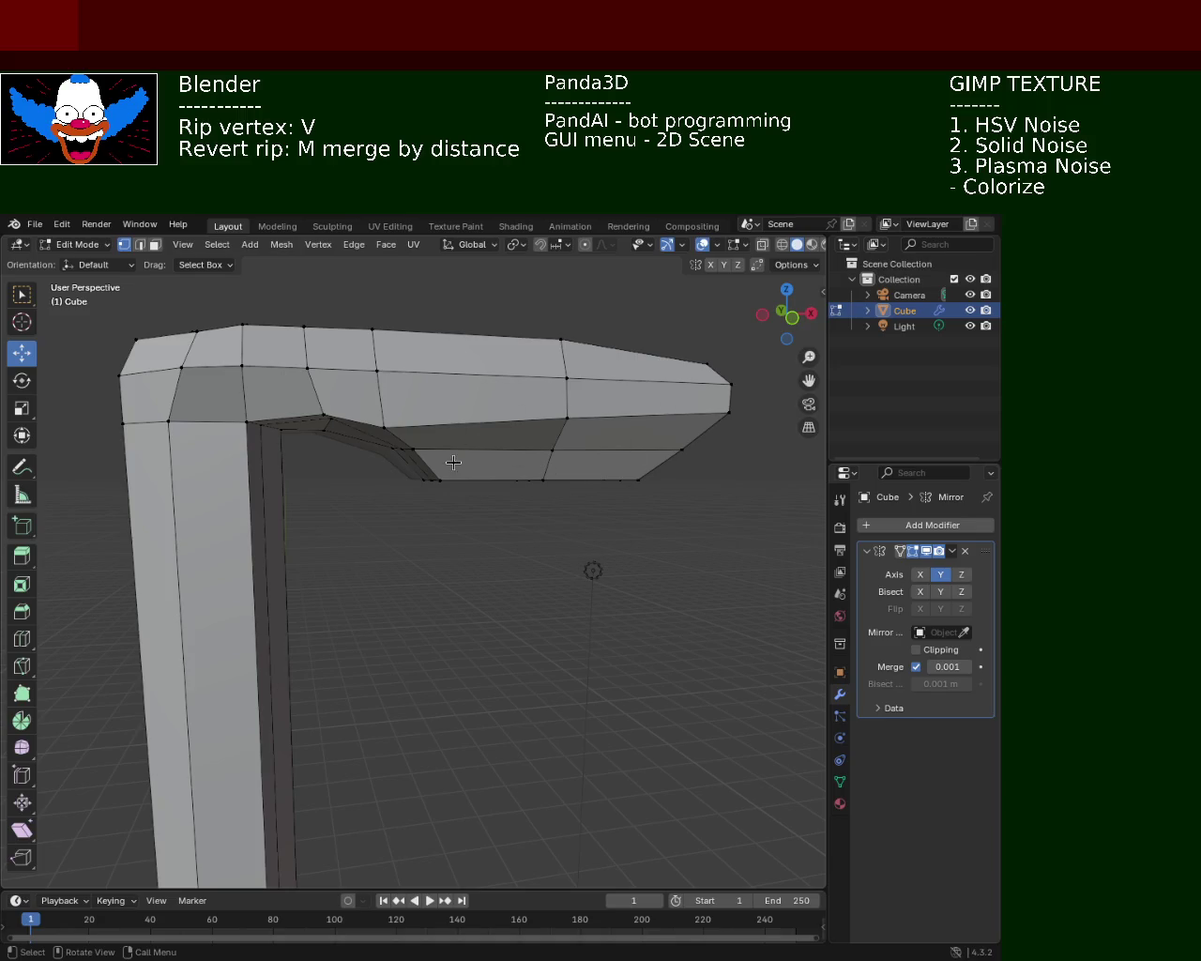
{"action": "left_click", "coordinate": [385, 427]}
- Move two head vertices vertically to begin sloping the head's underside
{"action": "left_click_drag", "start_coordinate": [380, 375], "coordinate": [381, 351]}
{"action": "left_click", "coordinate": [323, 414]}
{"action": "left_click", "coordinate": [244, 420]}
{"action": "left_click_drag", "start_coordinate": [249, 364], "coordinate": [250, 352]}
{"action": "mouse_move", "coordinate": [582, 441]}
{"action": "middle_mouse_down"}
{"action": "mouse_move", "coordinate": [694, 437]}
{"action": "mouse_move", "coordinate": [557, 463]}
{"action": "mouse_move", "coordinate": [488, 451]}
{"action": "mouse_move", "coordinate": [441, 470]}
{"action": "mouse_move", "coordinate": [419, 452]}
{"action": "middle_mouse_up"}
- Move the head's end vertex and a second vertex together along Z
{"action": "left_click", "coordinate": [550, 469]}
{"action": "left_click", "coordinate": [432, 474], "text": "shift"}
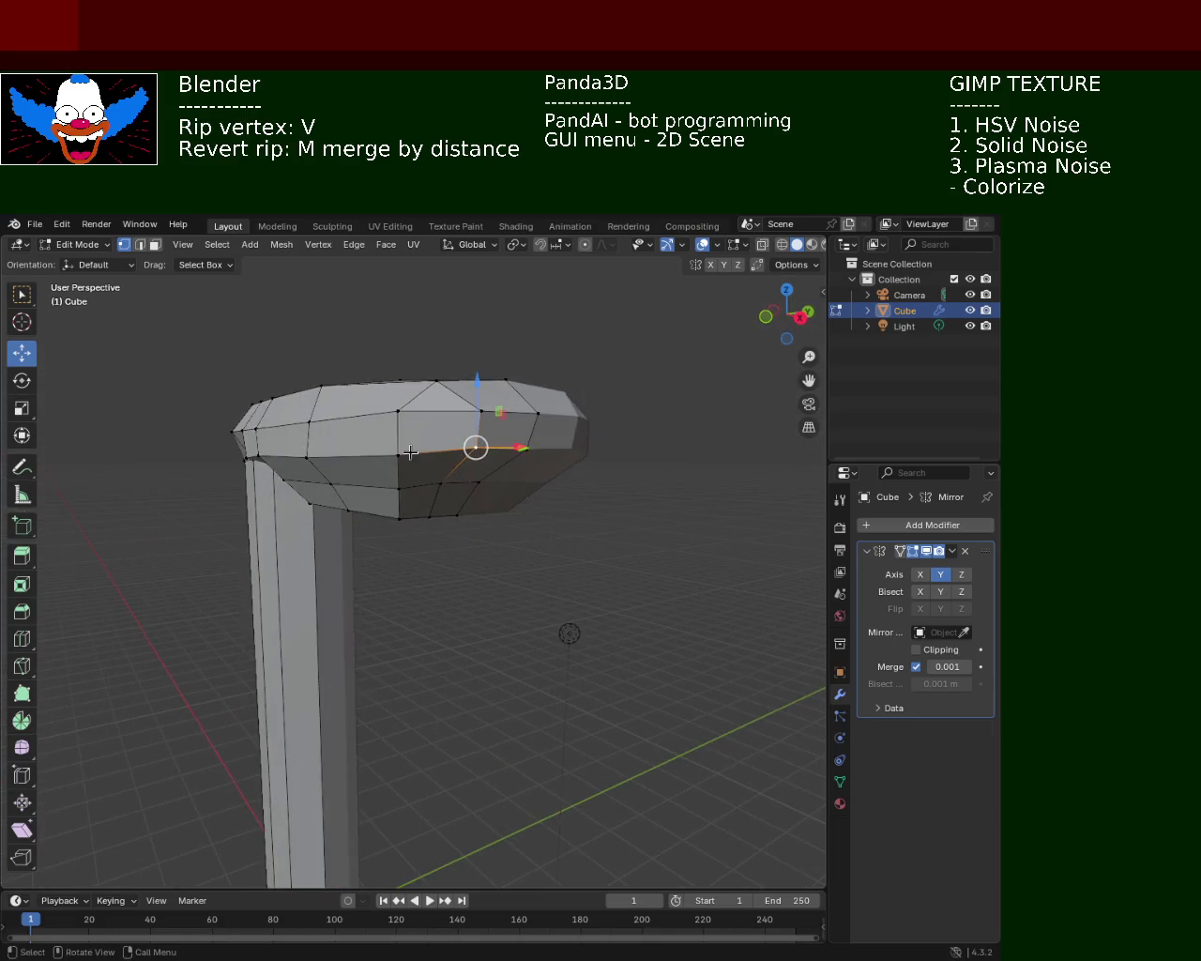
{"action": "key", "text": "g"}
{"action": "key", "text": "z"}
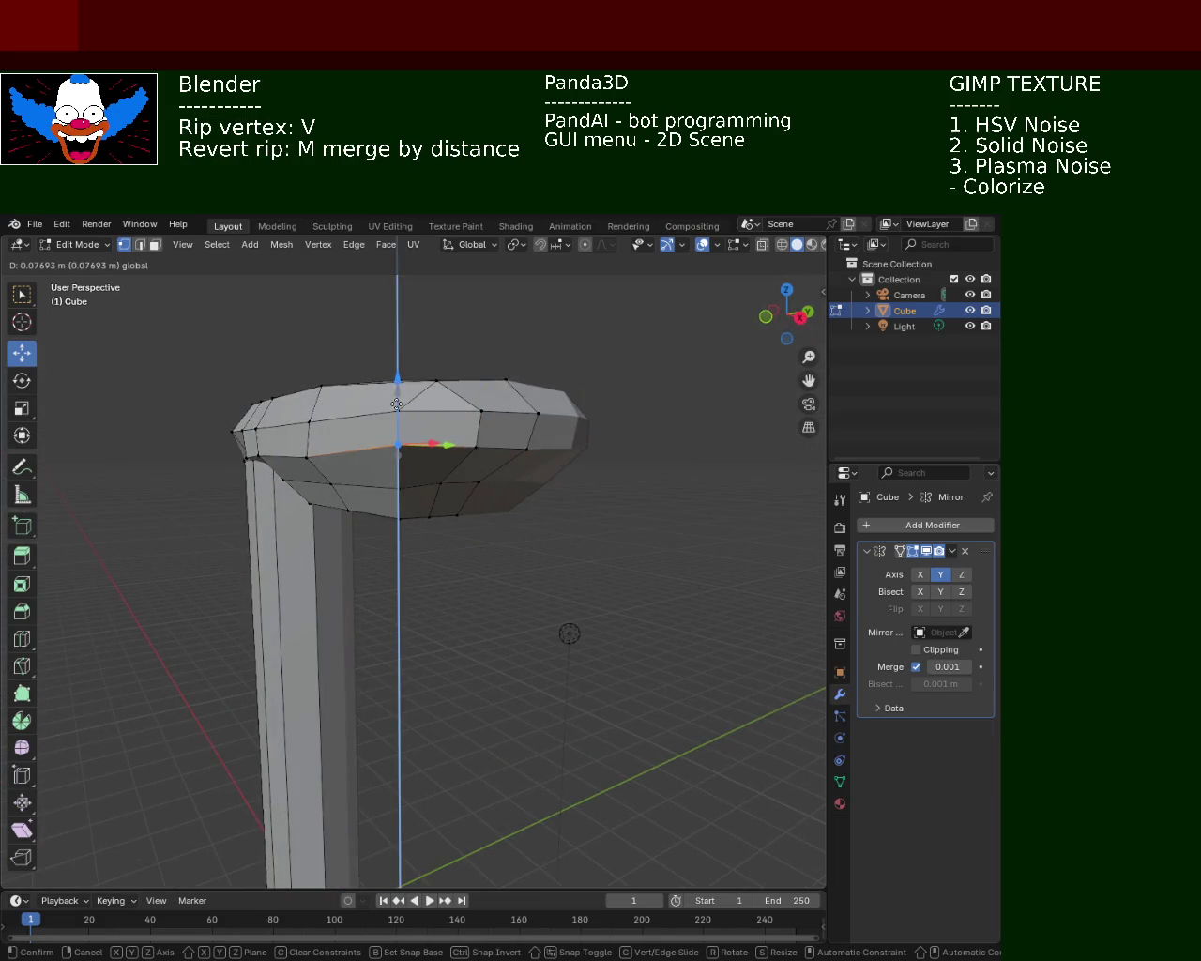
{"action": "left_click", "coordinate": [396, 404]}
{"action": "scroll", "coordinate": [470, 591], "scroll_direction": "down", "scroll_amount": 4}
{"action": "mouse_move", "coordinate": [469, 591]}
{"action": "middle_mouse_down"}
{"action": "mouse_move", "coordinate": [276, 622]}
{"action": "mouse_move", "coordinate": [347, 632]}
{"action": "mouse_move", "coordinate": [440, 521]}
{"action": "mouse_move", "coordinate": [394, 604]}
{"action": "mouse_move", "coordinate": [438, 547]}
{"action": "mouse_move", "coordinate": [469, 437]}
{"action": "mouse_move", "coordinate": [475, 479]}
{"action": "mouse_move", "coordinate": [448, 421]}
{"action": "mouse_move", "coordinate": [413, 460]}
{"action": "middle_mouse_up"}
- Shift the vertex at the bend along the Y axis
{"action": "left_click", "coordinate": [409, 457]}
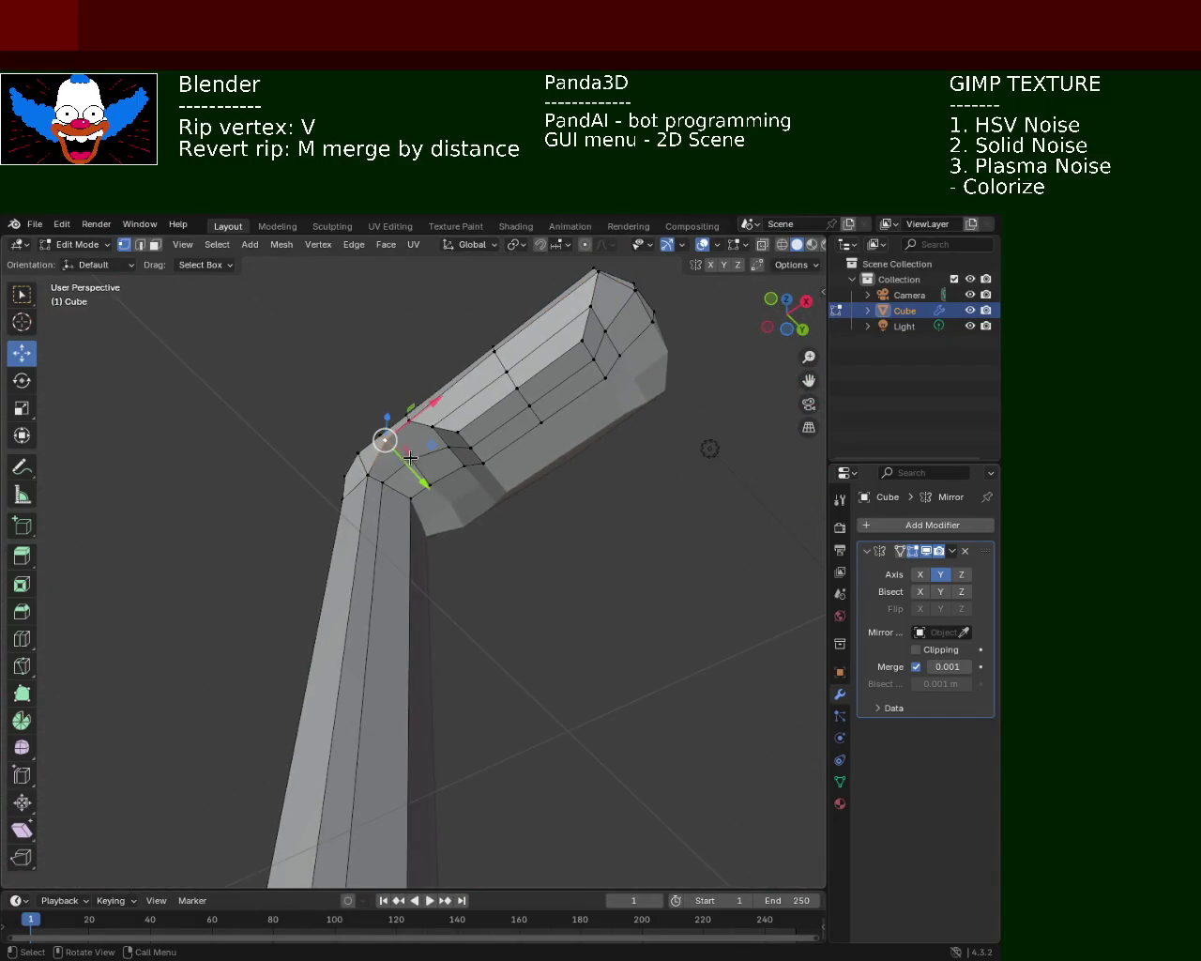
{"action": "key", "text": "g"}
{"action": "key", "text": "y"}
{"action": "left_click", "coordinate": [418, 430]}
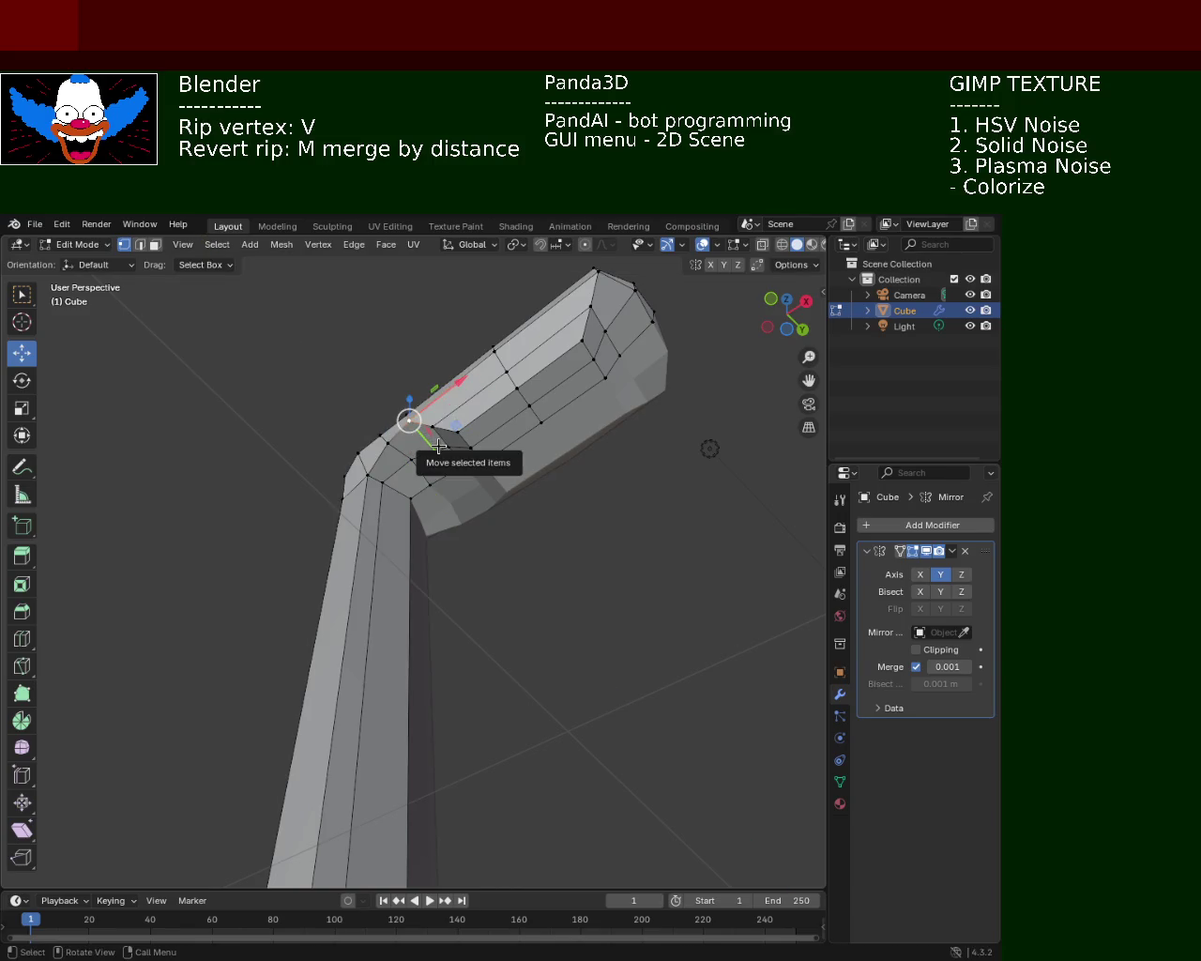
{"action": "left_click_drag", "start_coordinate": [439, 446], "coordinate": [427, 452]}
{"action": "middle_click_drag", "start_coordinate": [427, 451], "coordinate": [516, 441]}
- Move the inner-bend vertex along X, then undo a trial vertical adjustment
{"action": "left_click", "coordinate": [433, 460]}
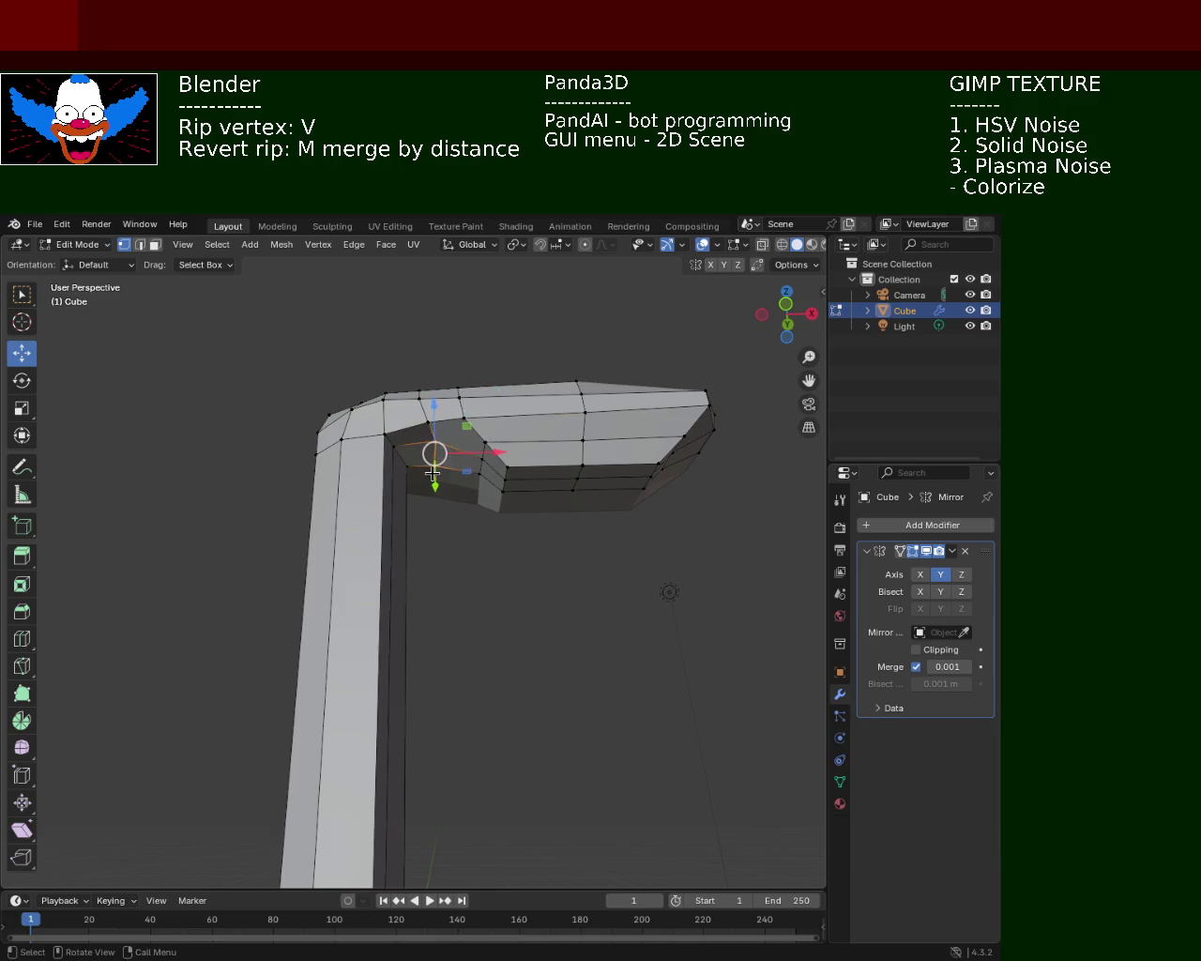
{"action": "key", "text": "g"}
{"action": "key", "text": "x"}
{"action": "left_click", "coordinate": [437, 463]}
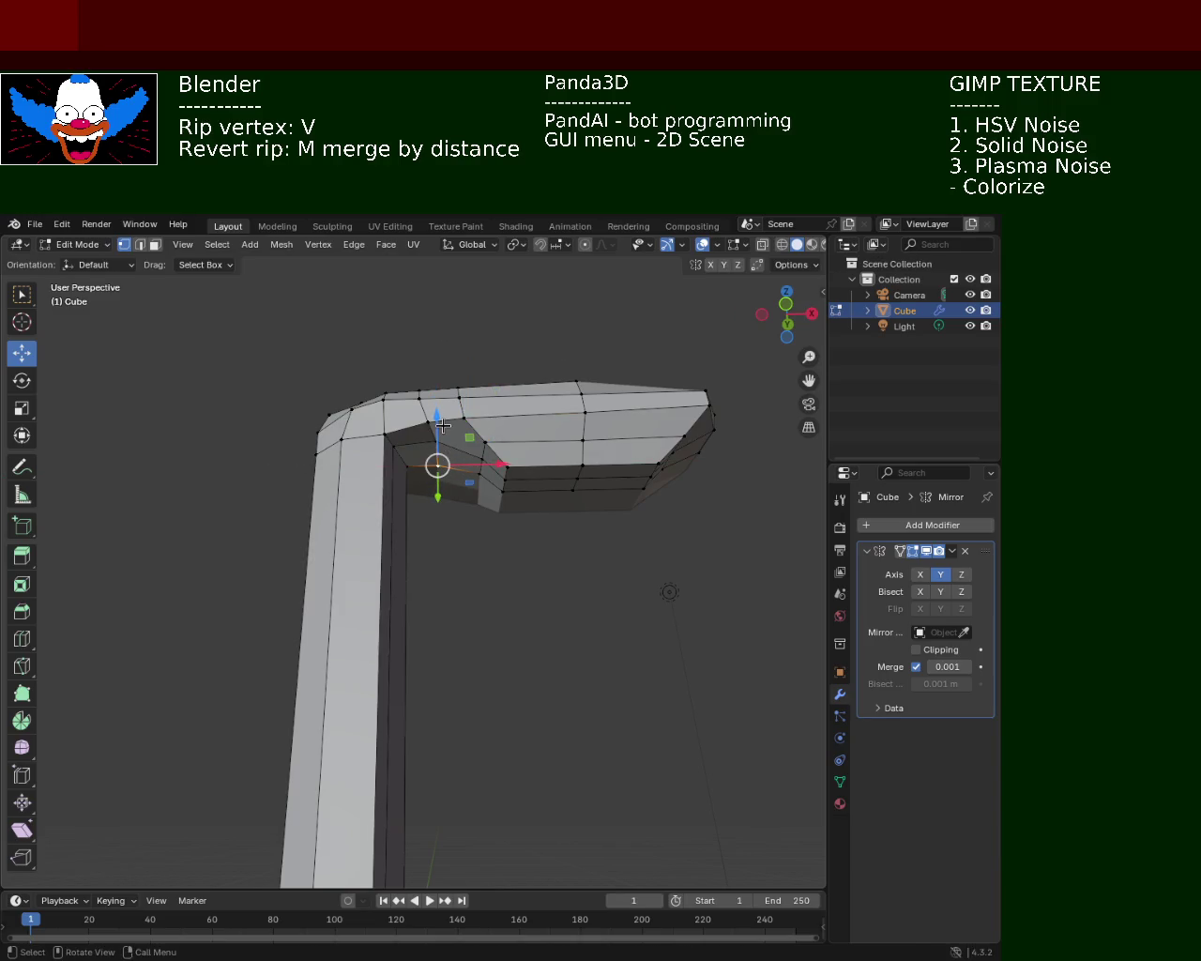
{"action": "middle_click_drag", "start_coordinate": [440, 426], "coordinate": [465, 433]}
{"action": "key", "text": "g"}
{"action": "key", "text": "z"}
{"action": "left_click", "coordinate": [476, 418]}
{"action": "key", "text": "ctrl+z"}
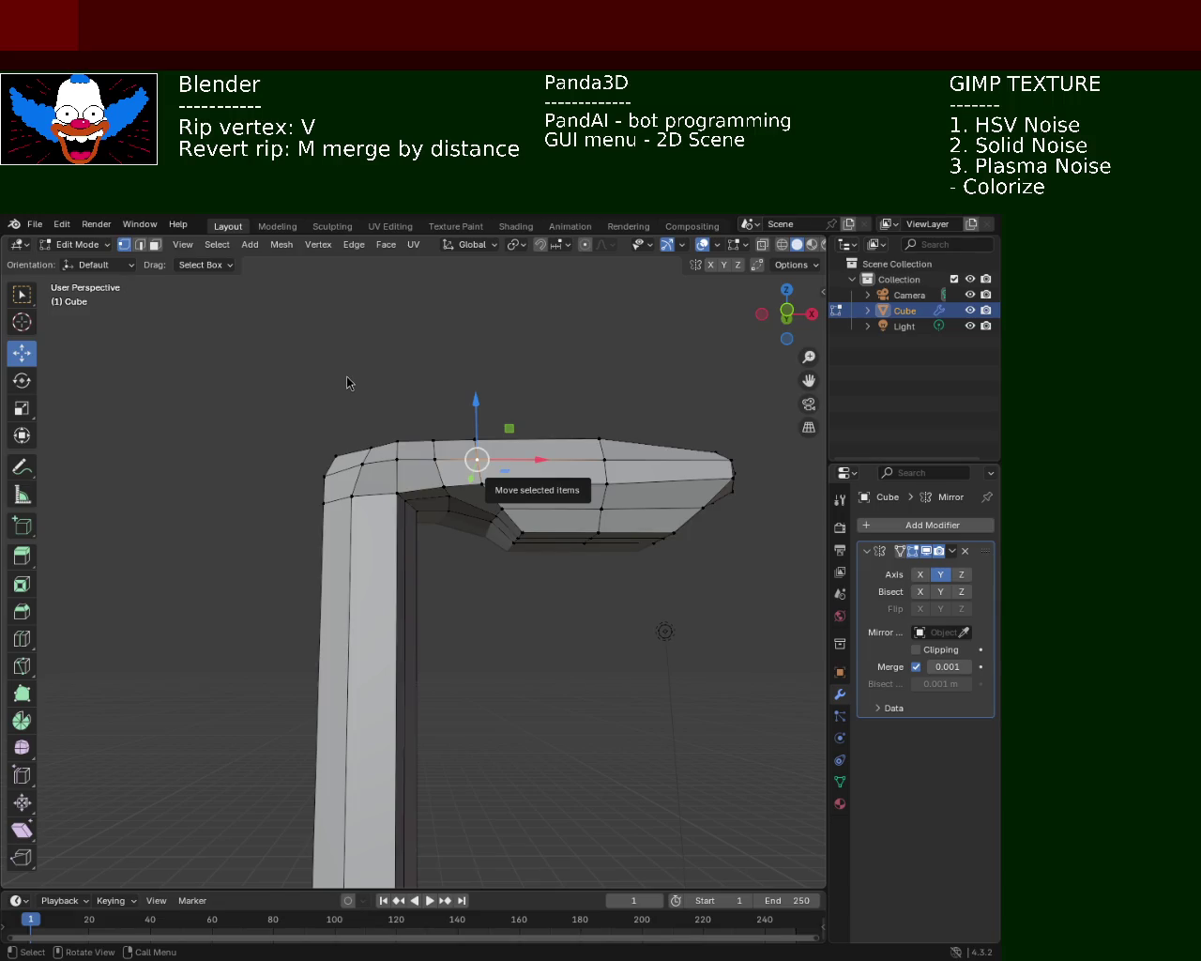
{"action": "key", "text": "g"}
{"action": "middle_click_drag", "start_coordinate": [488, 525], "coordinate": [454, 546]}
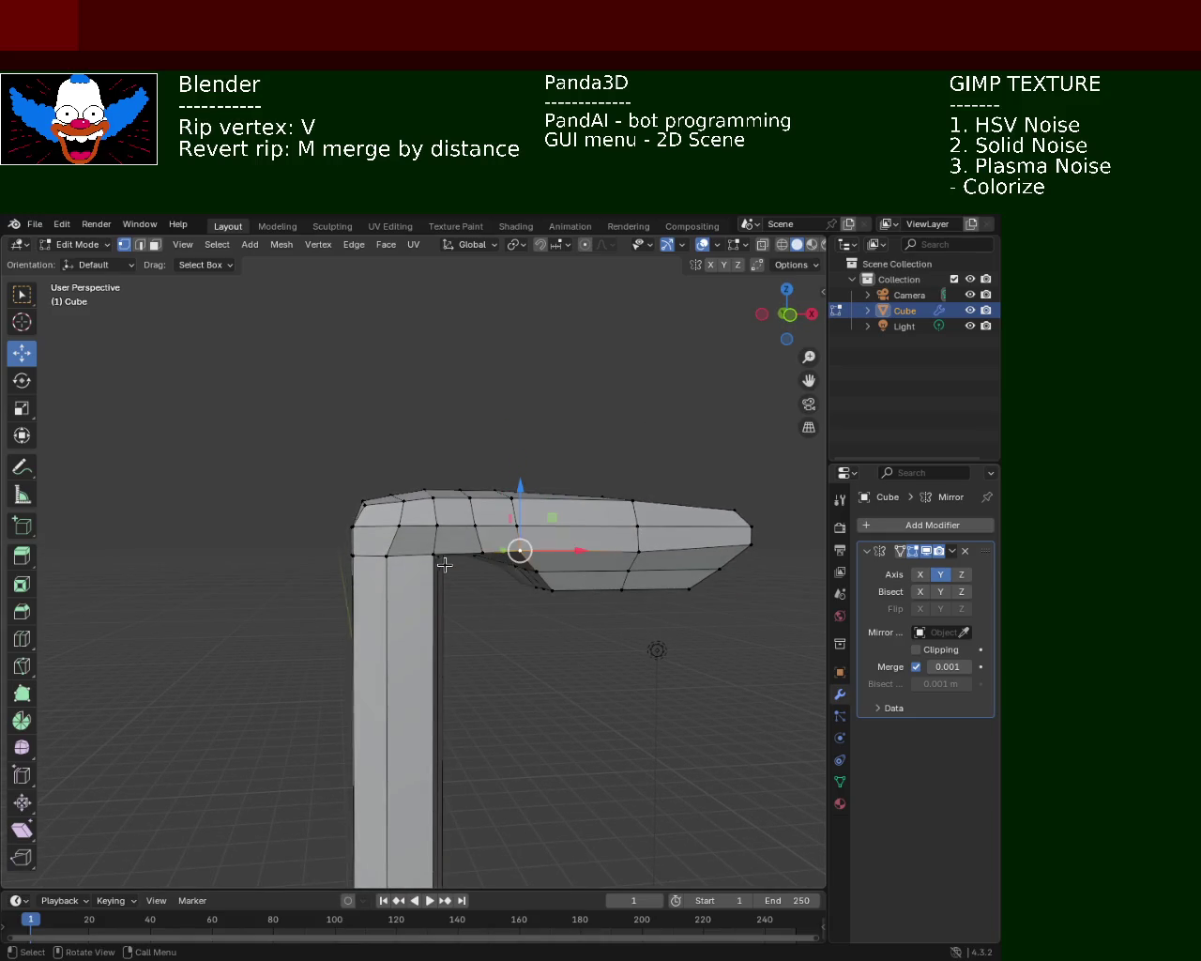
- Try sliding the left corner vertices along X, then cancel the move
{"action": "scroll", "coordinate": [454, 546], "scroll_direction": "up", "scroll_amount": 3}
{"action": "left_click", "coordinate": [368, 552]}
{"action": "left_click", "coordinate": [388, 497]}
{"action": "key", "text": "v"}
{"action": "key", "text": "x"}
{"action": "key", "text": "Escape"}
- Pull the bend's top corner vertex outward along X, raise it on Z, and adjust it along Y
{"action": "left_click", "coordinate": [397, 456]}
{"action": "key", "text": "g"}
{"action": "key", "text": "x"}
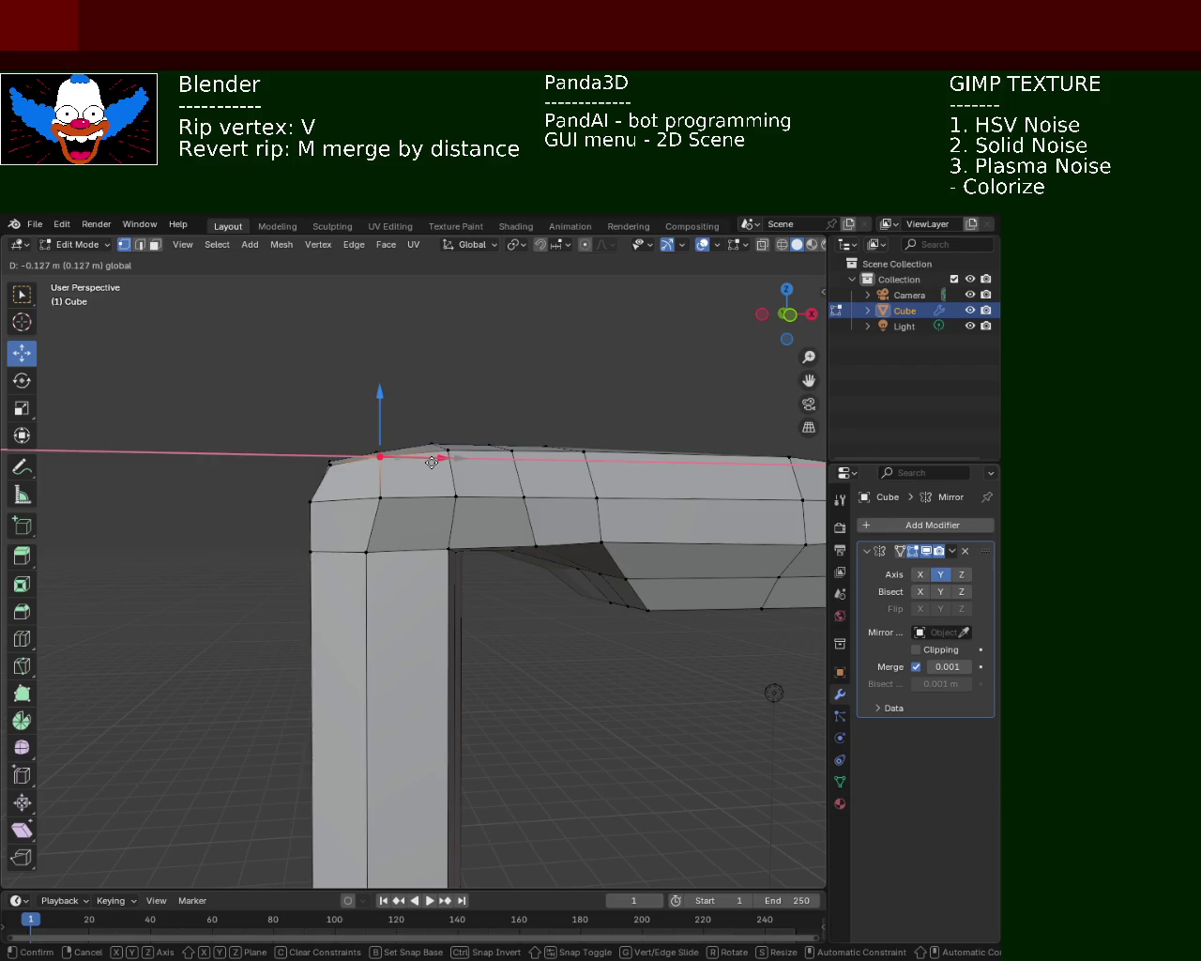
{"action": "left_click", "coordinate": [431, 461]}
{"action": "mouse_move", "coordinate": [432, 461]}
{"action": "middle_mouse_down"}
{"action": "mouse_move", "coordinate": [559, 398]}
{"action": "mouse_move", "coordinate": [553, 410]}
{"action": "mouse_move", "coordinate": [410, 389]}
{"action": "mouse_move", "coordinate": [410, 403]}
{"action": "mouse_move", "coordinate": [394, 402]}
{"action": "mouse_move", "coordinate": [380, 380]}
{"action": "middle_mouse_up"}
{"action": "left_click_drag", "start_coordinate": [367, 339], "coordinate": [362, 370]}
{"action": "middle_click_drag", "start_coordinate": [362, 370], "coordinate": [469, 408]}
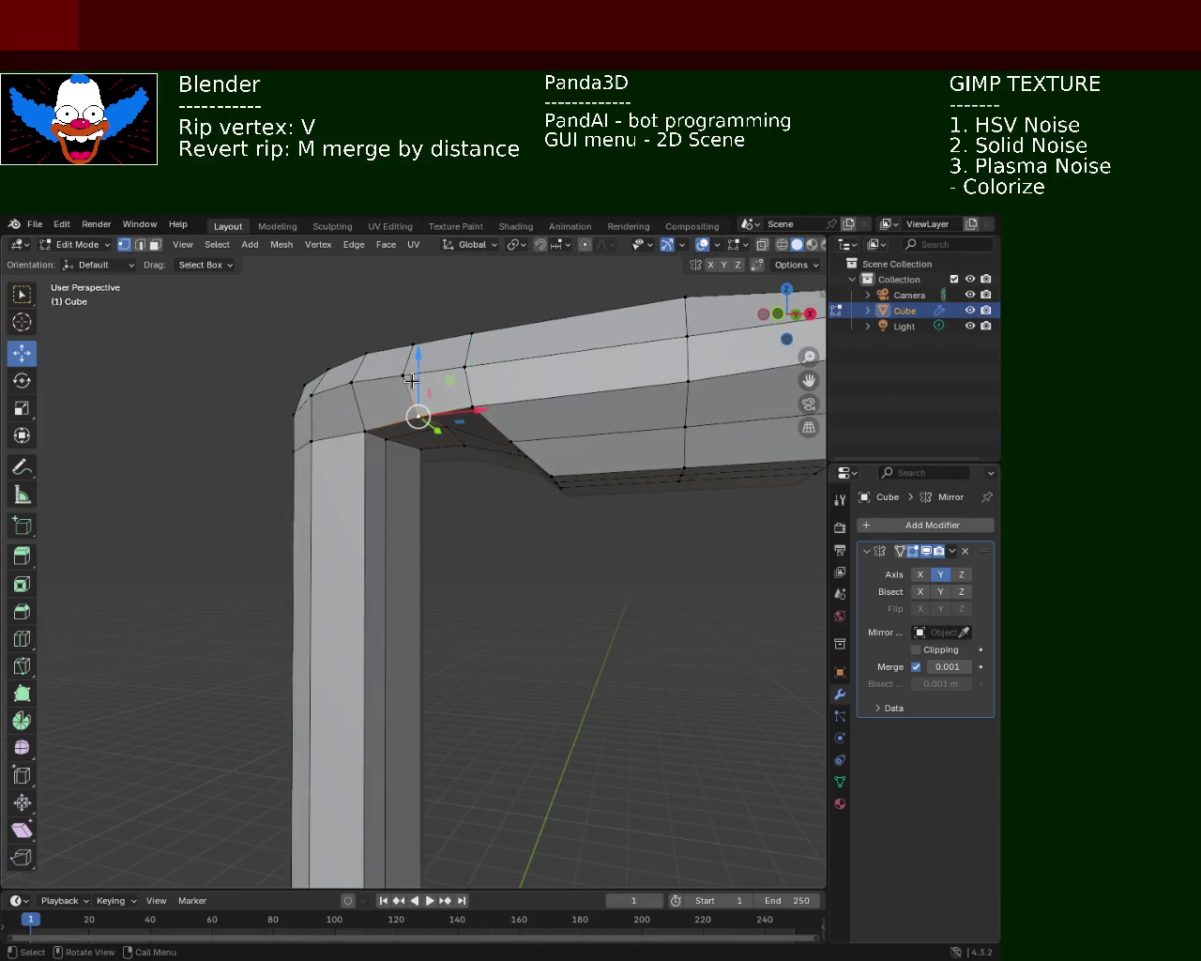
{"action": "left_click_drag", "start_coordinate": [411, 380], "coordinate": [414, 377]}
{"action": "mouse_move", "coordinate": [414, 377]}
{"action": "middle_mouse_down"}
{"action": "mouse_move", "coordinate": [531, 416]}
{"action": "mouse_move", "coordinate": [515, 408]}
{"action": "middle_mouse_up"}
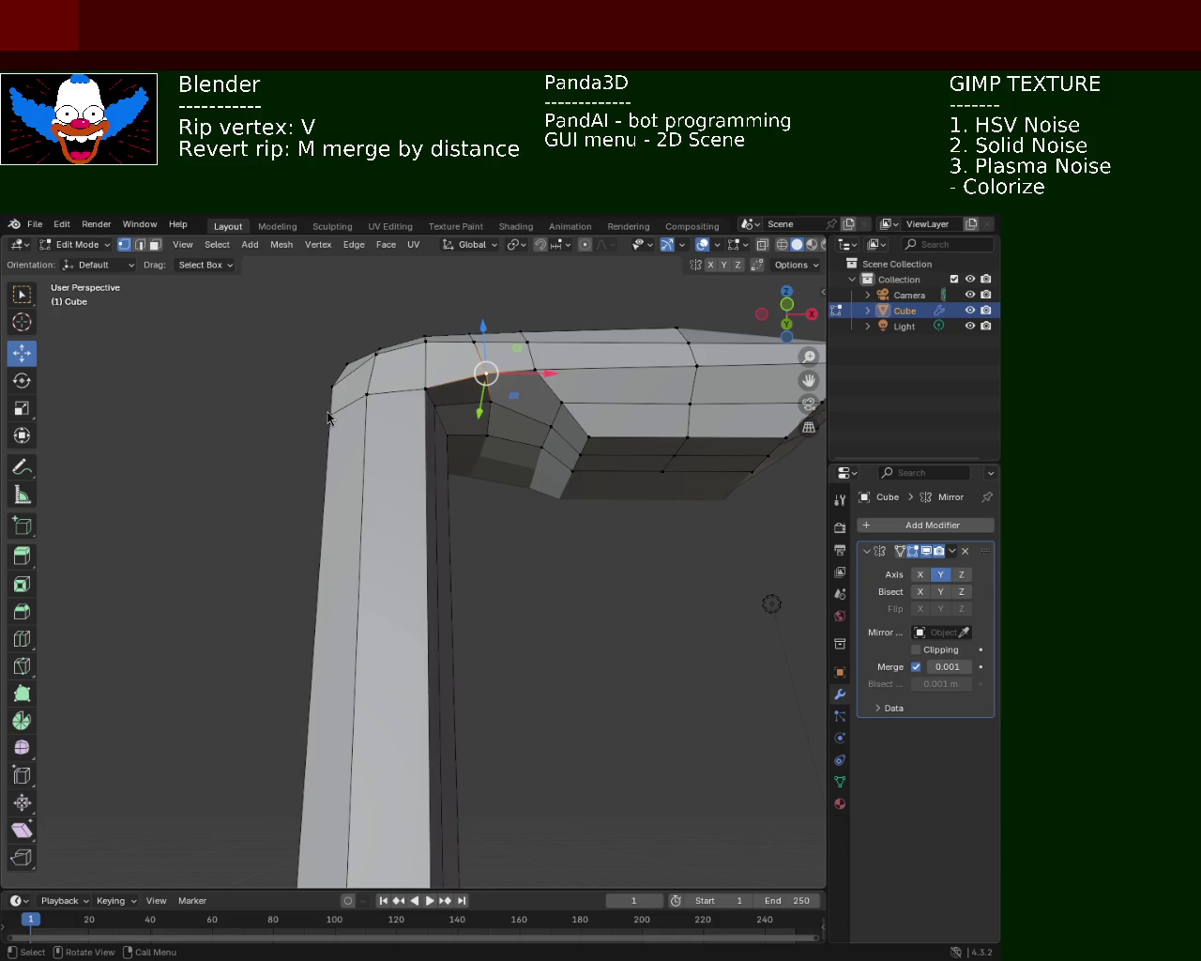
{"action": "middle_click_drag", "start_coordinate": [604, 405], "coordinate": [525, 384]}
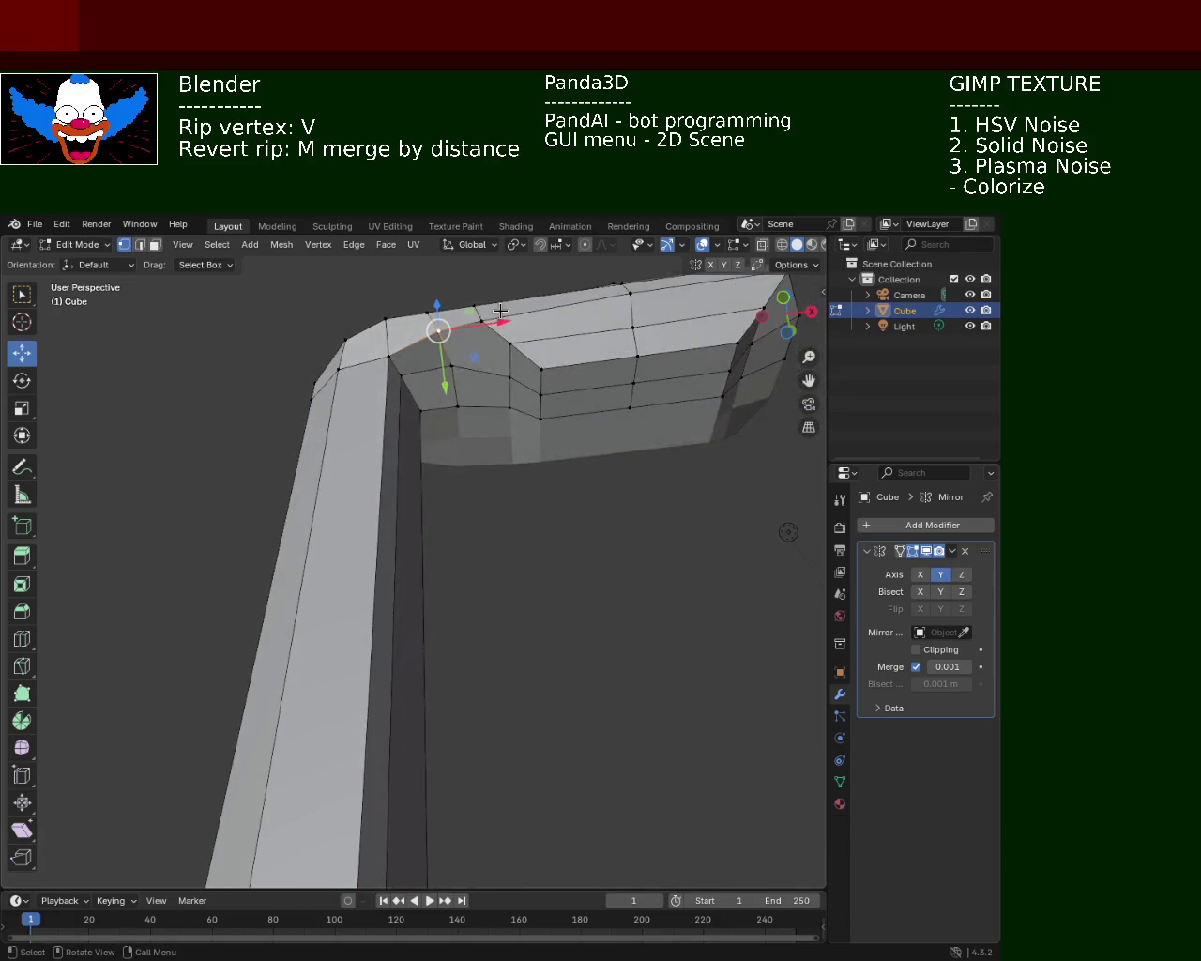
- Finish the Y slide, then subdivide the lower edge under the bend to add a midpoint vertex
{"action": "mouse_move", "coordinate": [485, 368]}
{"action": "left_mouse_down"}
{"action": "mouse_move", "coordinate": [500, 379]}
{"action": "mouse_move", "coordinate": [481, 345]}
{"action": "left_mouse_up"}
{"action": "left_click", "coordinate": [451, 365]}
{"action": "left_click", "coordinate": [457, 406]}
{"action": "left_click", "coordinate": [509, 407], "text": "shift"}
{"action": "key", "text": "ctrl+e"}
{"action": "left_click", "coordinate": [441, 484]}
- Slide the vertex near the inner bend sideways along X
{"action": "left_click", "coordinate": [485, 406]}
{"action": "left_click", "coordinate": [485, 314], "text": "shift"}
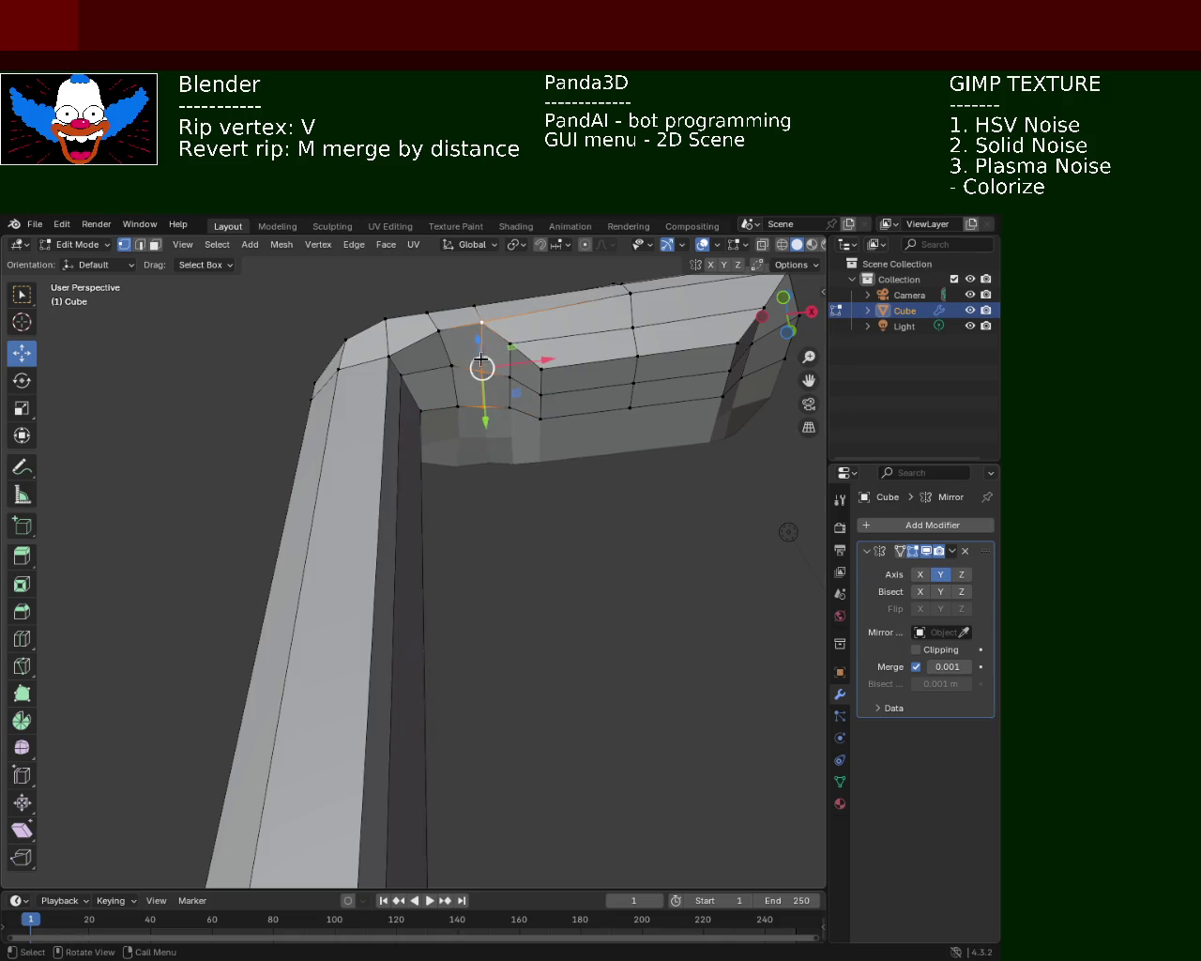
{"action": "middle_click_drag", "start_coordinate": [484, 371], "coordinate": [550, 442]}
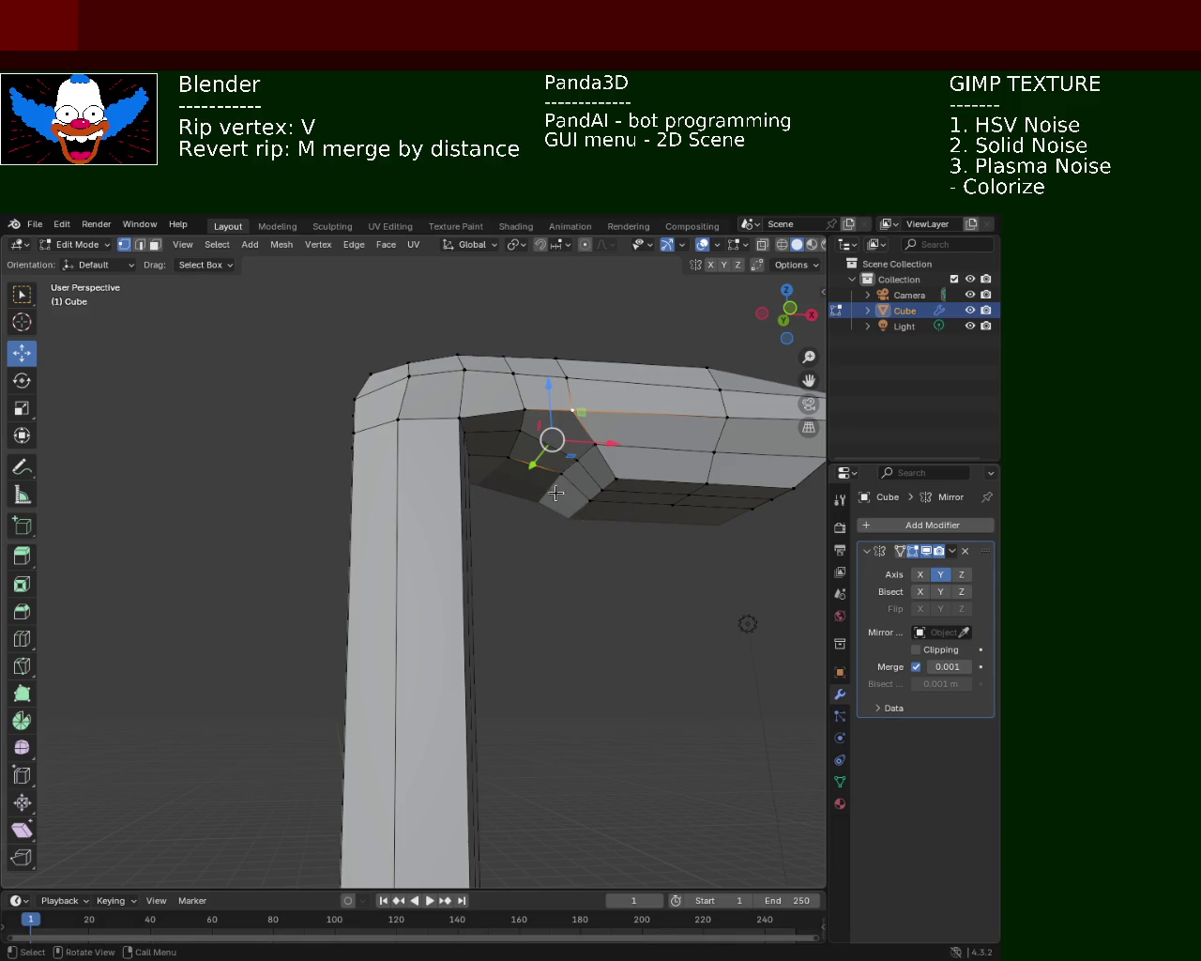
{"action": "middle_click_drag", "start_coordinate": [577, 497], "coordinate": [535, 446]}
{"action": "left_click", "coordinate": [511, 434], "text": "shift"}
{"action": "left_click", "coordinate": [511, 426], "text": "shift"}
{"action": "left_click", "coordinate": [510, 420], "text": "shift"}
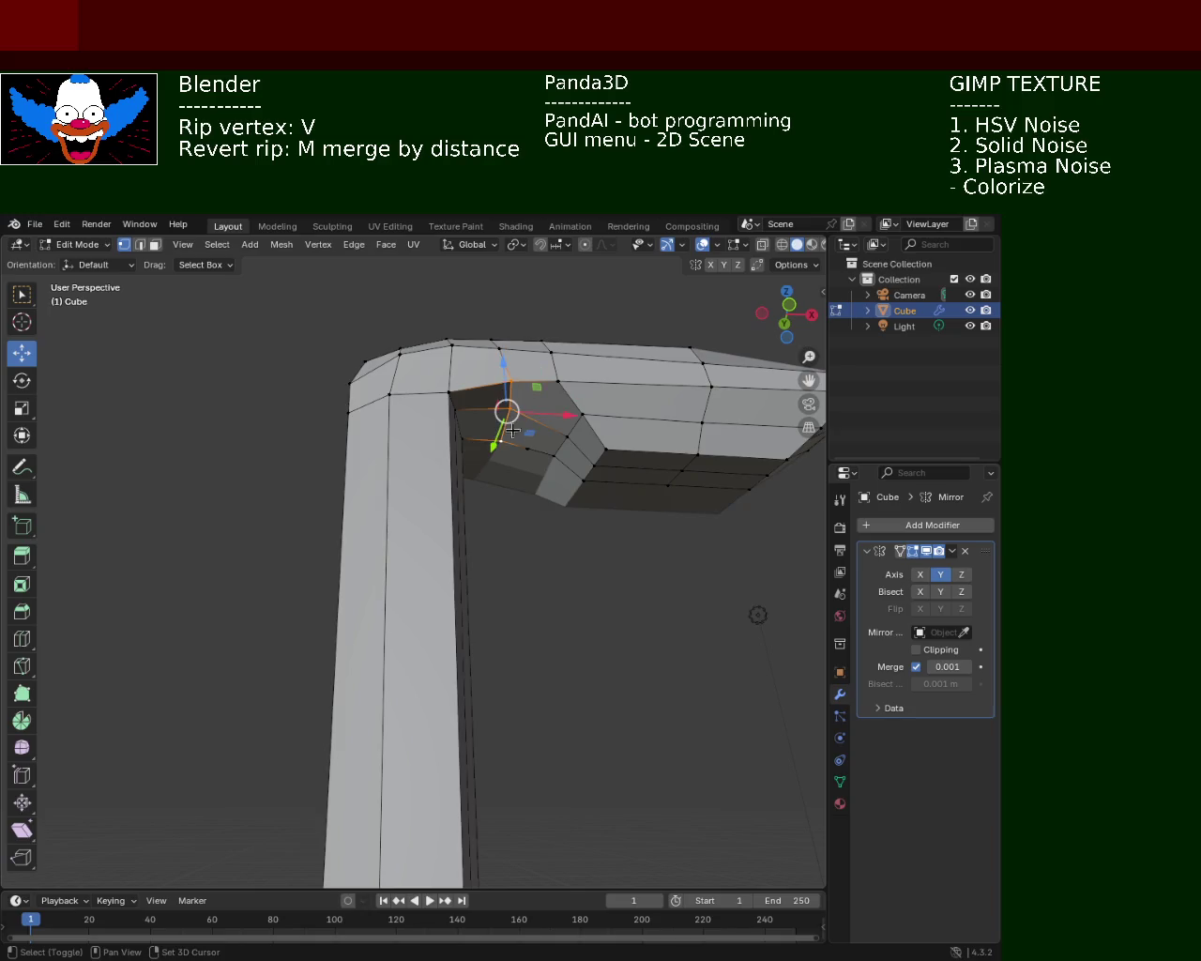
{"action": "key", "text": "v"}
{"action": "key", "text": "x"}
{"action": "left_click", "coordinate": [548, 416]}
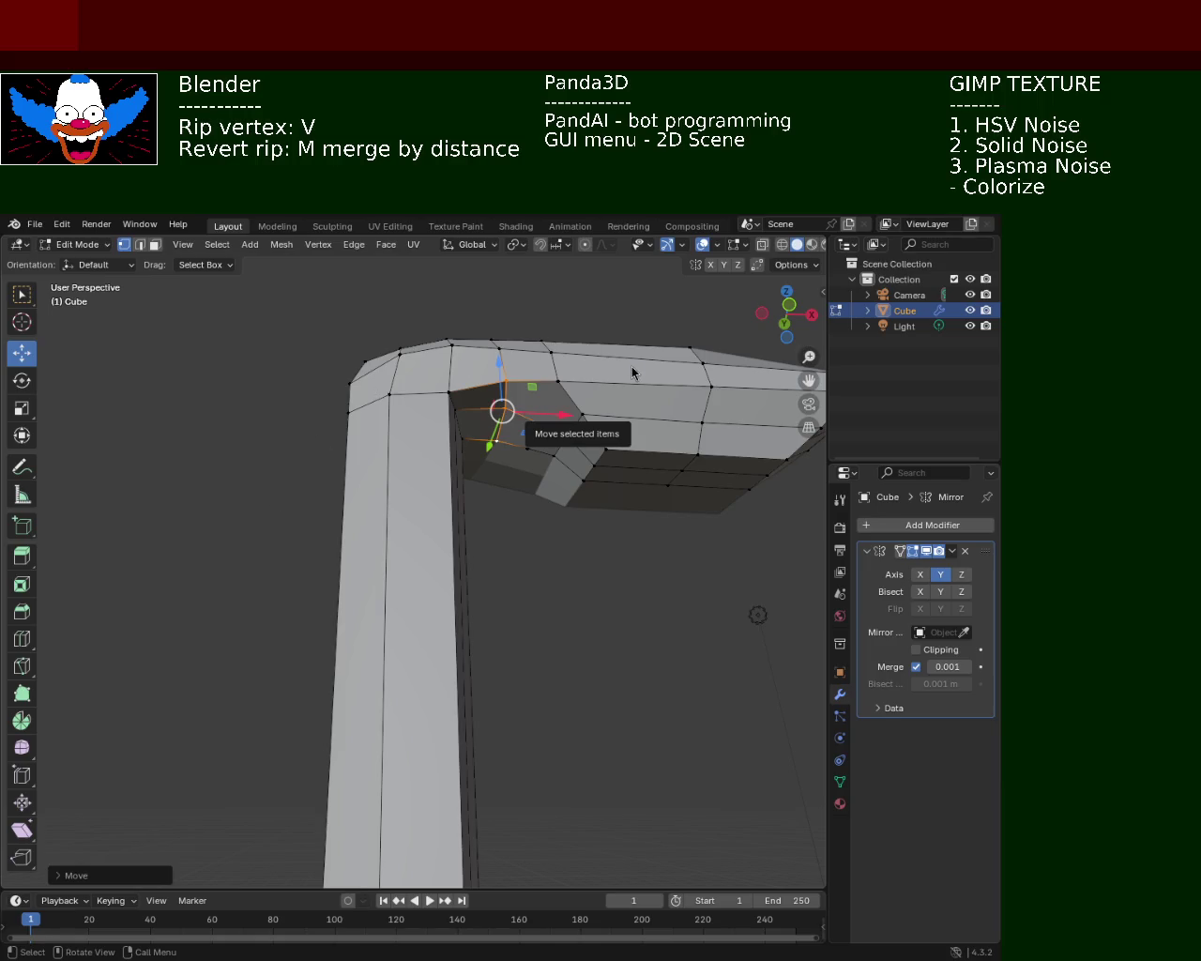
- Raise the bend's corner vertex along Z and lift the neighbouring head-side vertex
{"action": "middle_click_drag", "start_coordinate": [633, 373], "coordinate": [517, 472]}
{"action": "left_click", "coordinate": [523, 460]}
{"action": "left_click", "coordinate": [522, 460]}
{"action": "key", "text": "v"}
{"action": "key", "text": "z"}
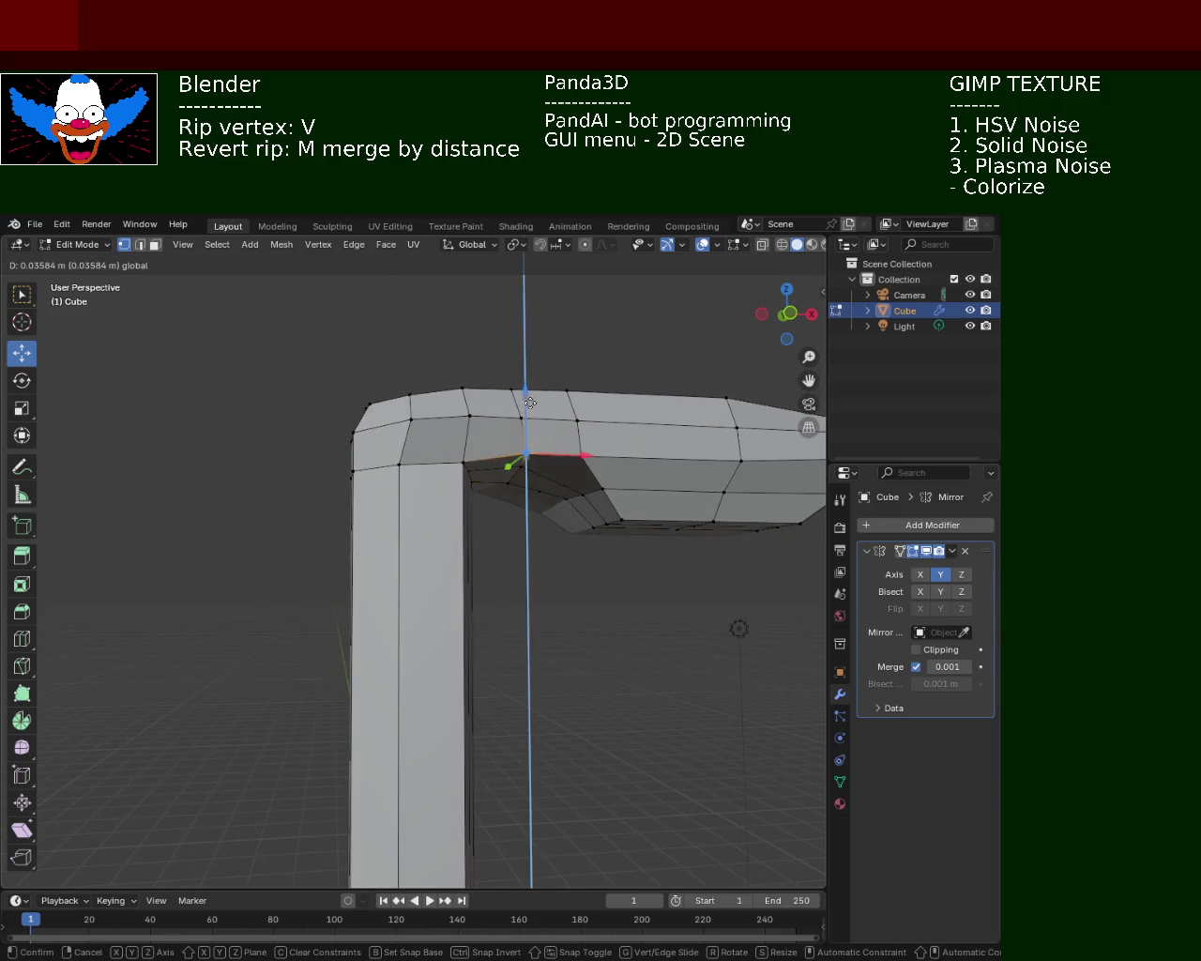
{"action": "left_click", "coordinate": [530, 403]}
{"action": "left_click", "coordinate": [600, 488]}
{"action": "left_click", "coordinate": [579, 441]}
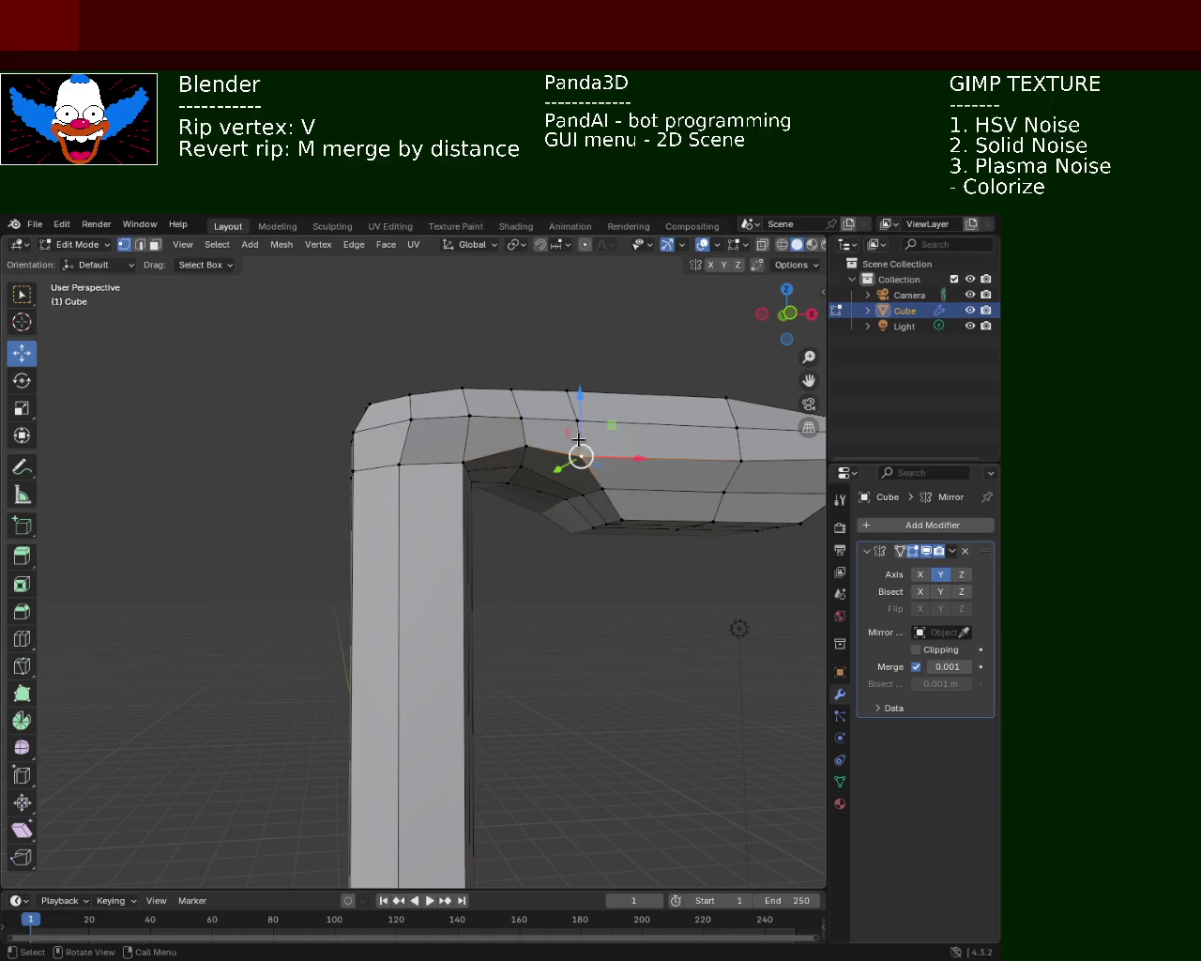
{"action": "left_click_drag", "start_coordinate": [579, 439], "coordinate": [582, 398]}
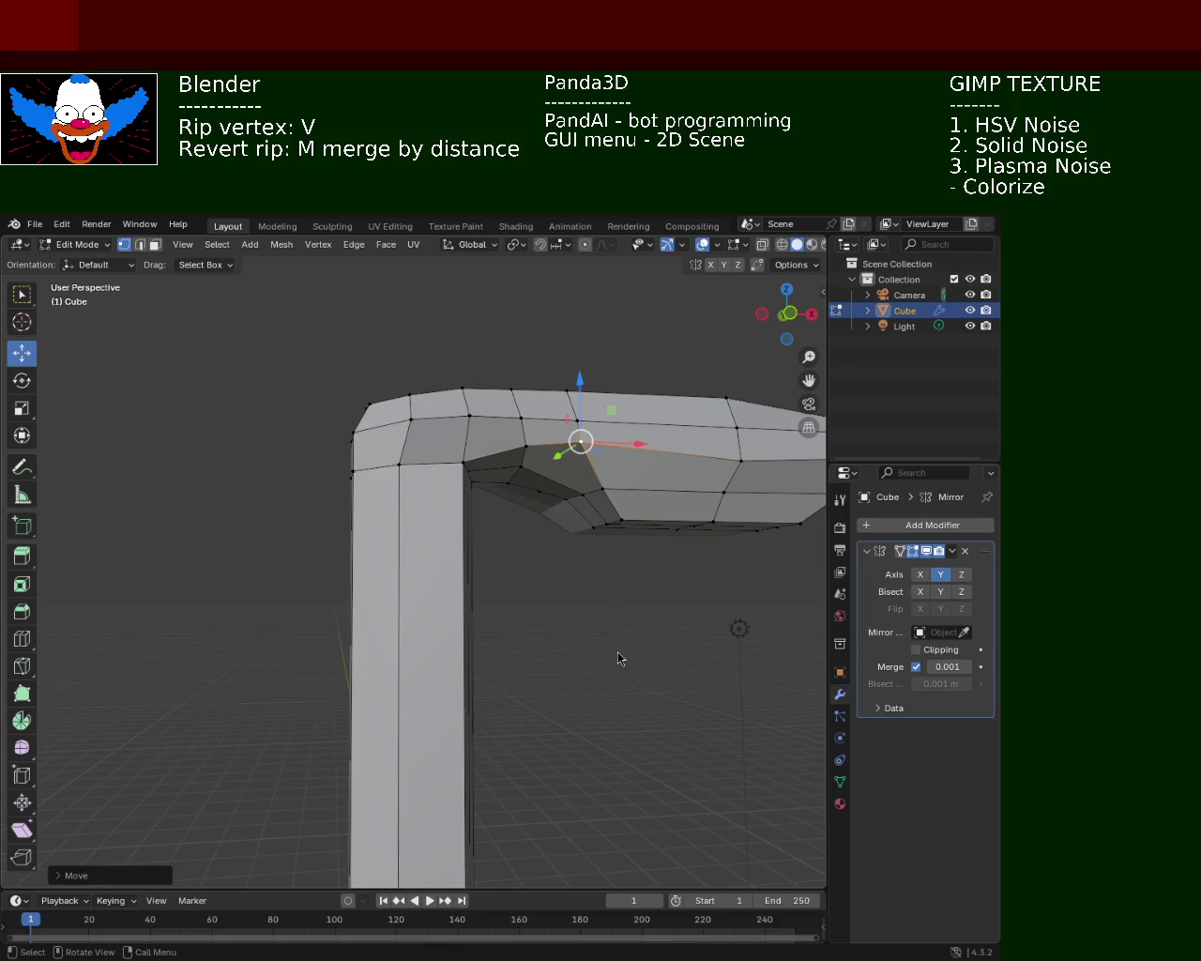
{"action": "left_click", "coordinate": [464, 464]}
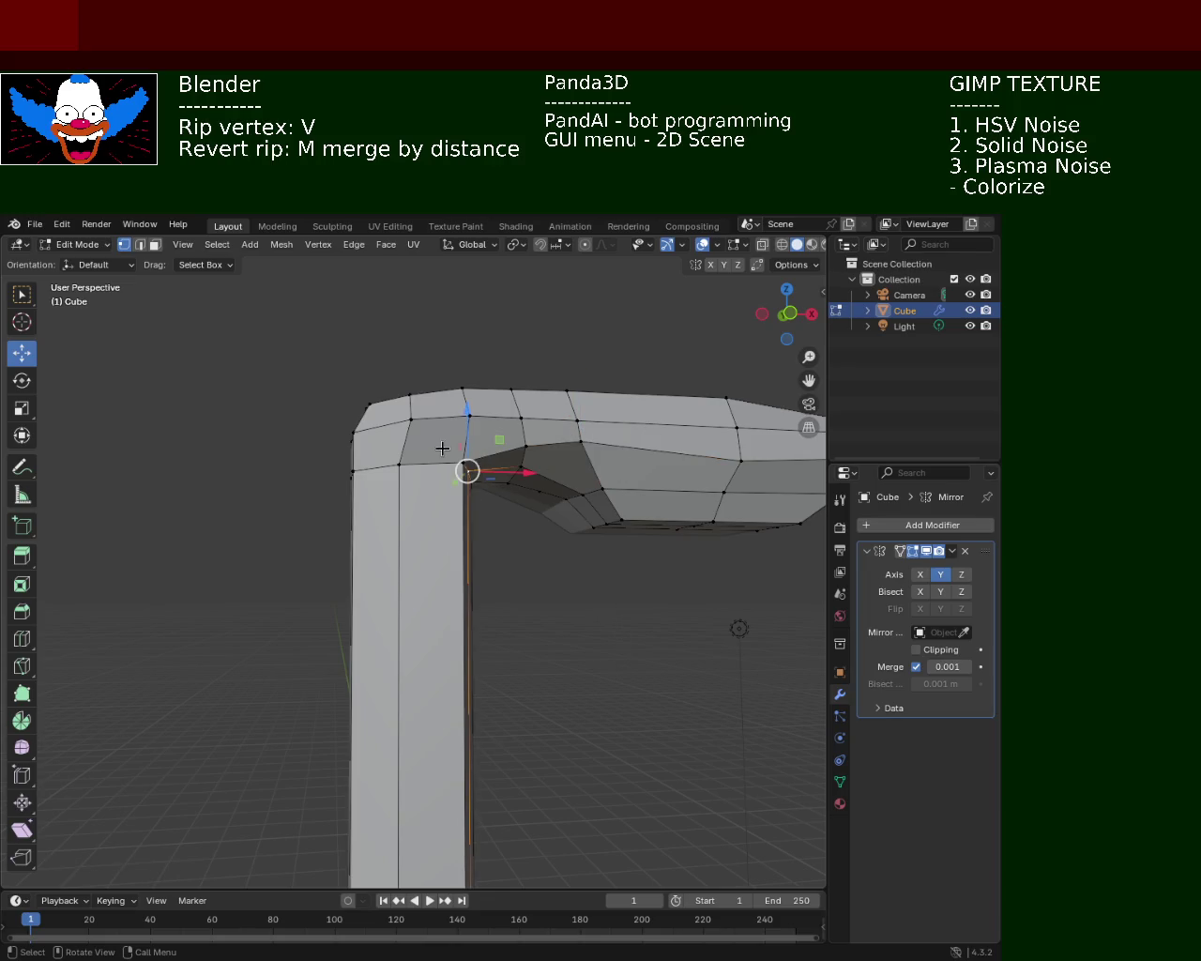
- Nudge a vertex at the bend slightly along X
{"action": "left_click", "coordinate": [412, 424]}
{"action": "key", "text": "g"}
{"action": "key", "text": "x"}
{"action": "left_click", "coordinate": [406, 422]}
{"action": "mouse_move", "coordinate": [405, 422]}
{"action": "middle_mouse_down"}
{"action": "mouse_move", "coordinate": [444, 488]}
{"action": "mouse_move", "coordinate": [480, 498]}
{"action": "middle_mouse_up"}
{"action": "left_click", "coordinate": [480, 500]}
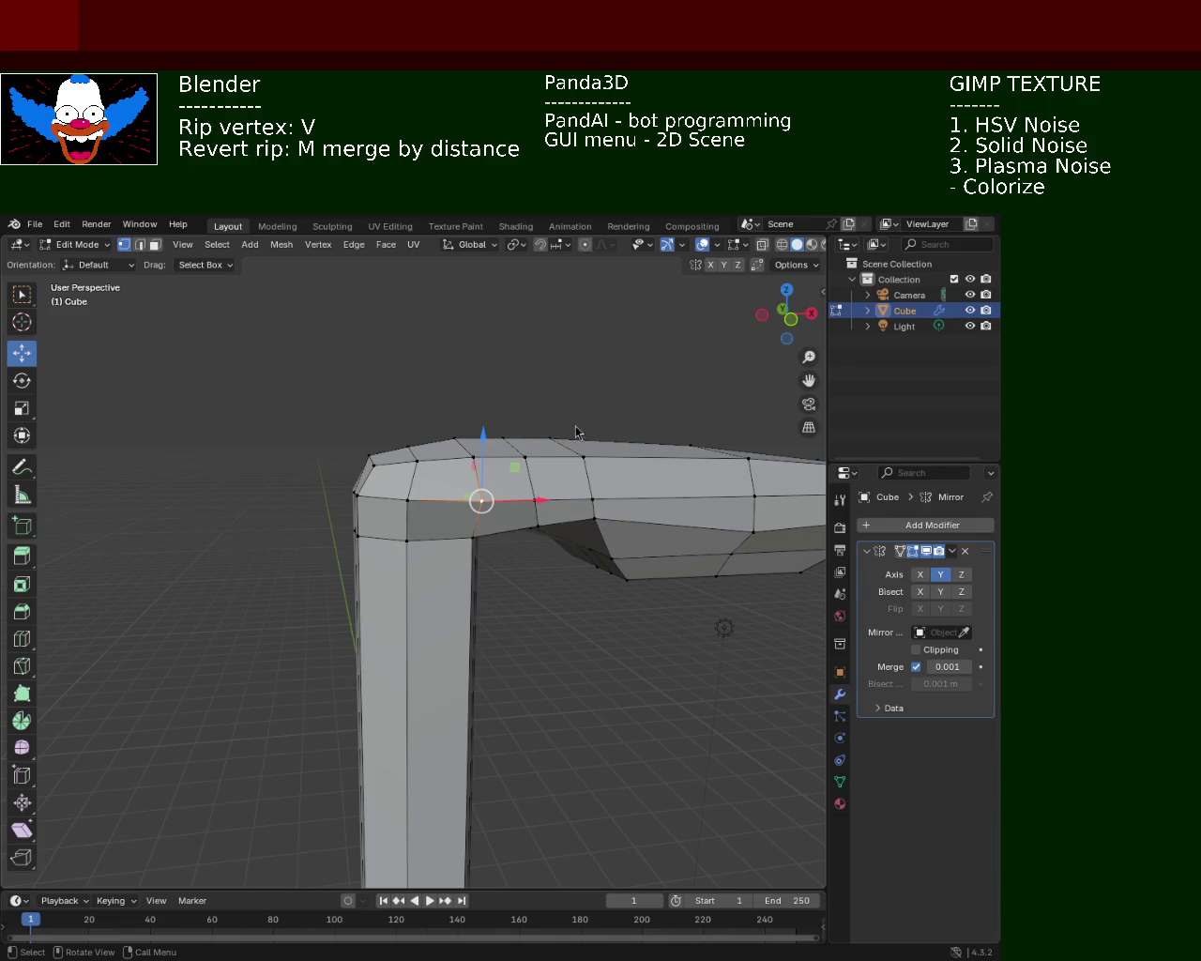
{"action": "middle_click_drag", "start_coordinate": [617, 523], "coordinate": [394, 488], "text": "shift"}
- Move two more vertices under the head vertically along Z
{"action": "left_click", "coordinate": [461, 473]}
{"action": "key", "text": "g"}
{"action": "key", "text": "z"}
{"action": "left_click", "coordinate": [471, 431]}
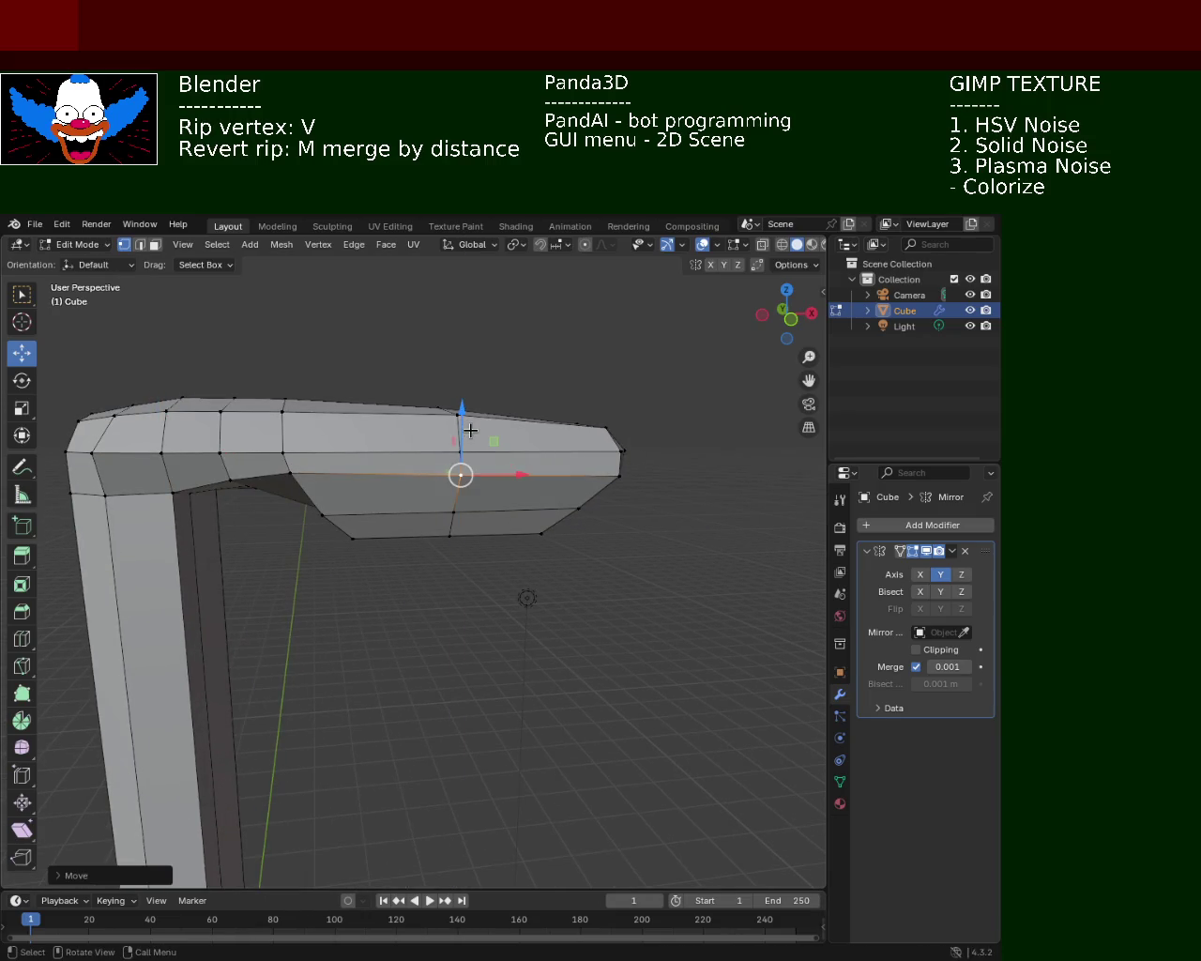
{"action": "left_click", "coordinate": [288, 475]}
{"action": "key", "text": "g"}
{"action": "key", "text": "z"}
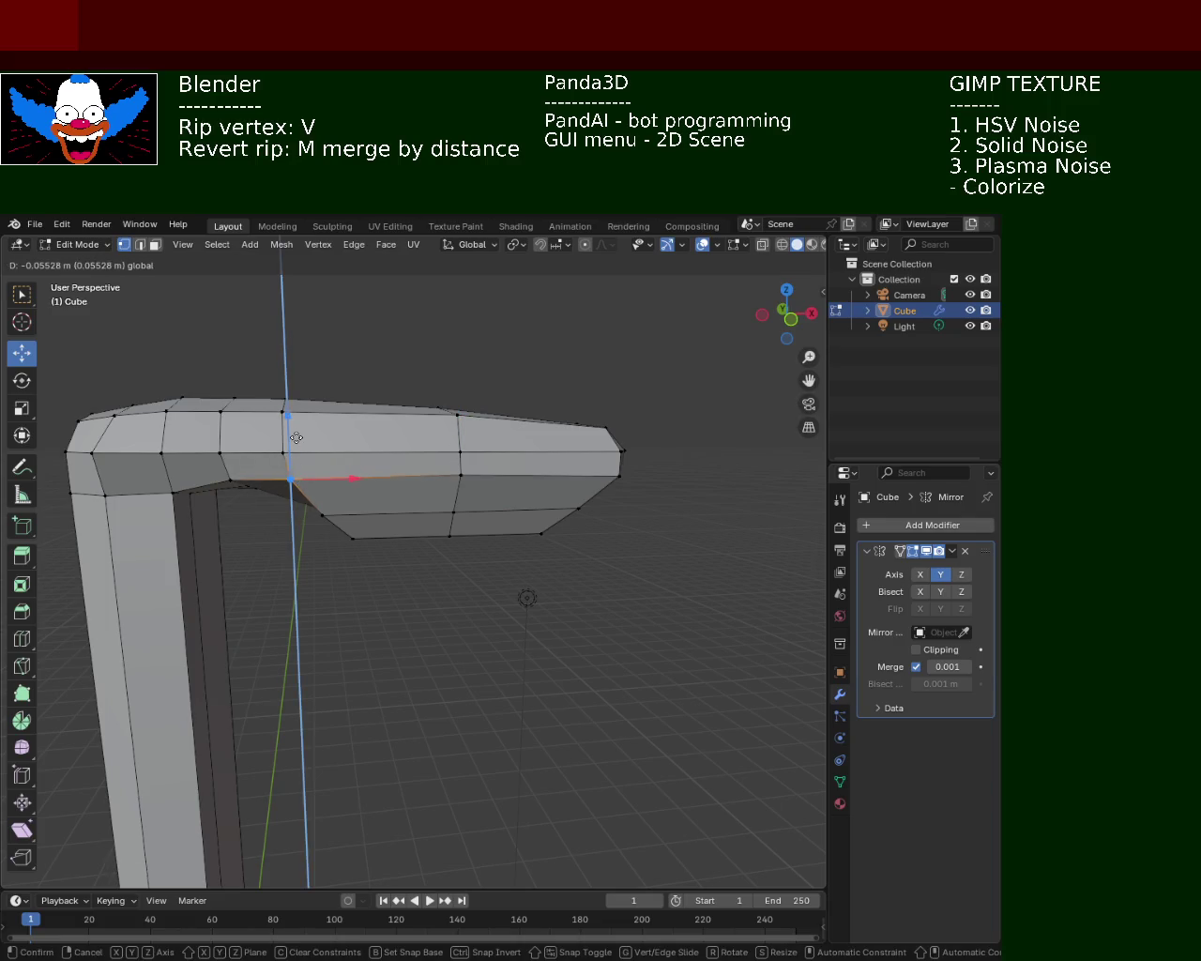
{"action": "left_click", "coordinate": [298, 434]}
- Rip a vertex near the head's tip free and reposition it
{"action": "mouse_move", "coordinate": [372, 466]}
{"action": "middle_mouse_down"}
{"action": "mouse_move", "coordinate": [562, 491]}
{"action": "mouse_move", "coordinate": [422, 462]}
{"action": "middle_mouse_up"}
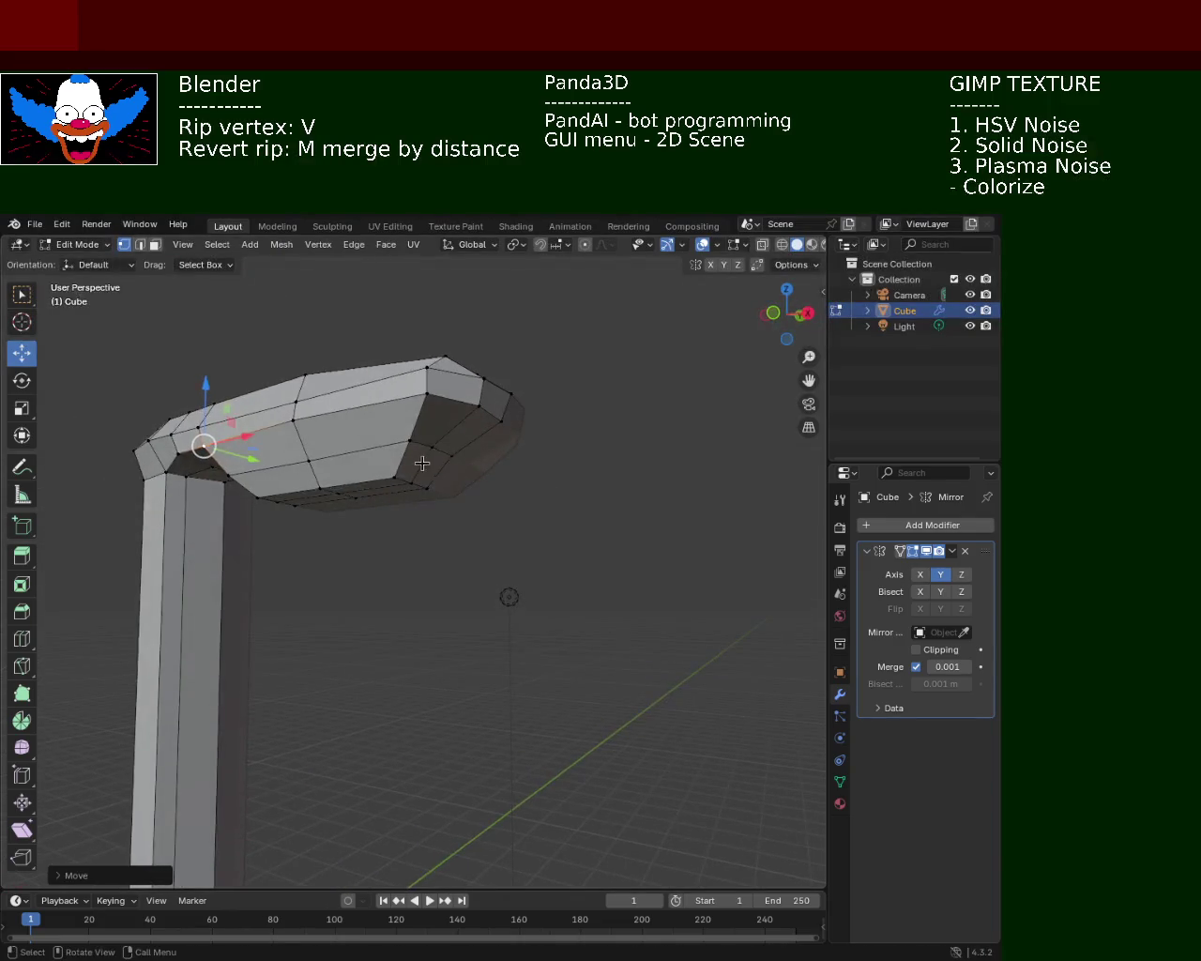
{"action": "left_click", "coordinate": [431, 445]}
{"action": "key", "text": "v"}
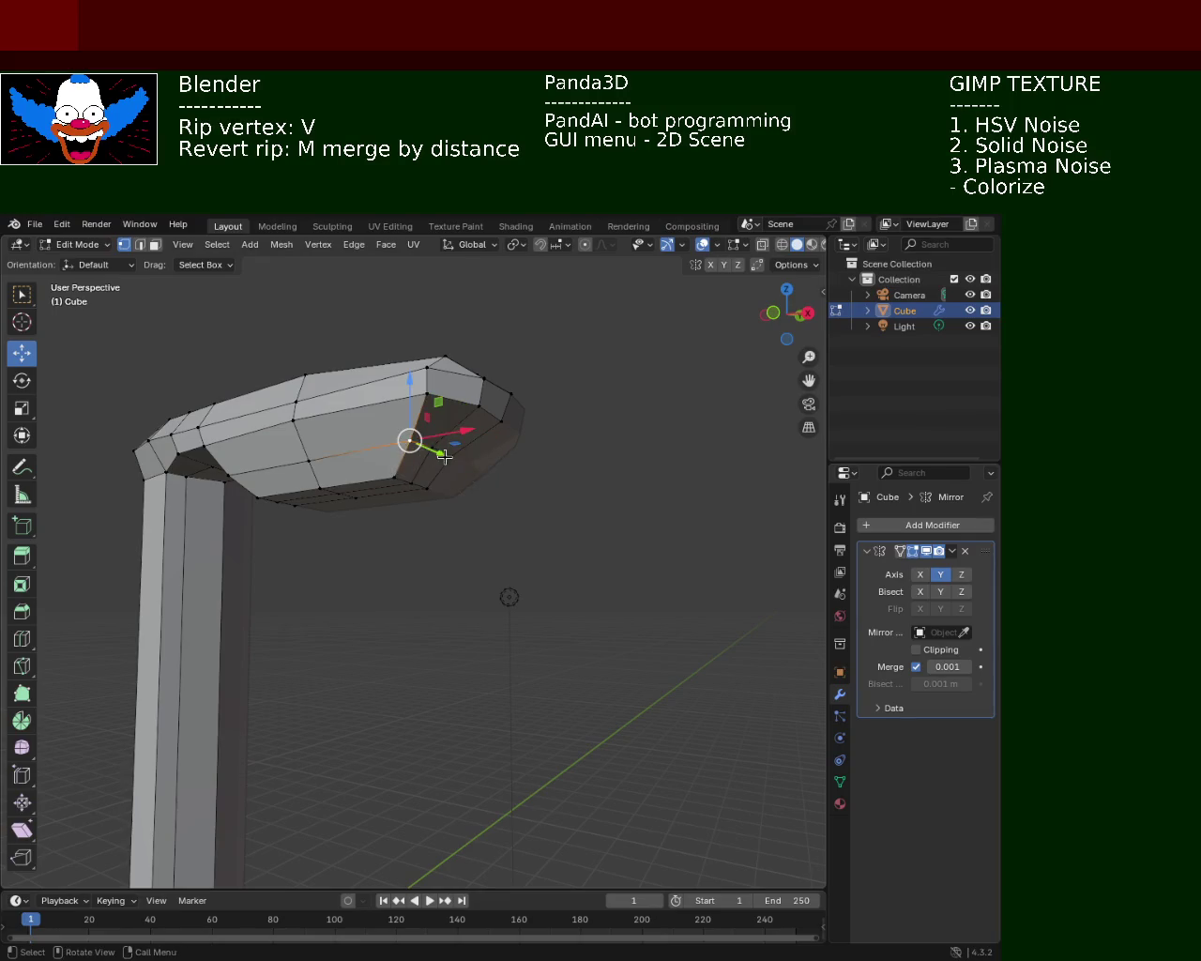
{"action": "left_click", "coordinate": [472, 440]}
{"action": "left_click_drag", "start_coordinate": [472, 441], "coordinate": [467, 443]}
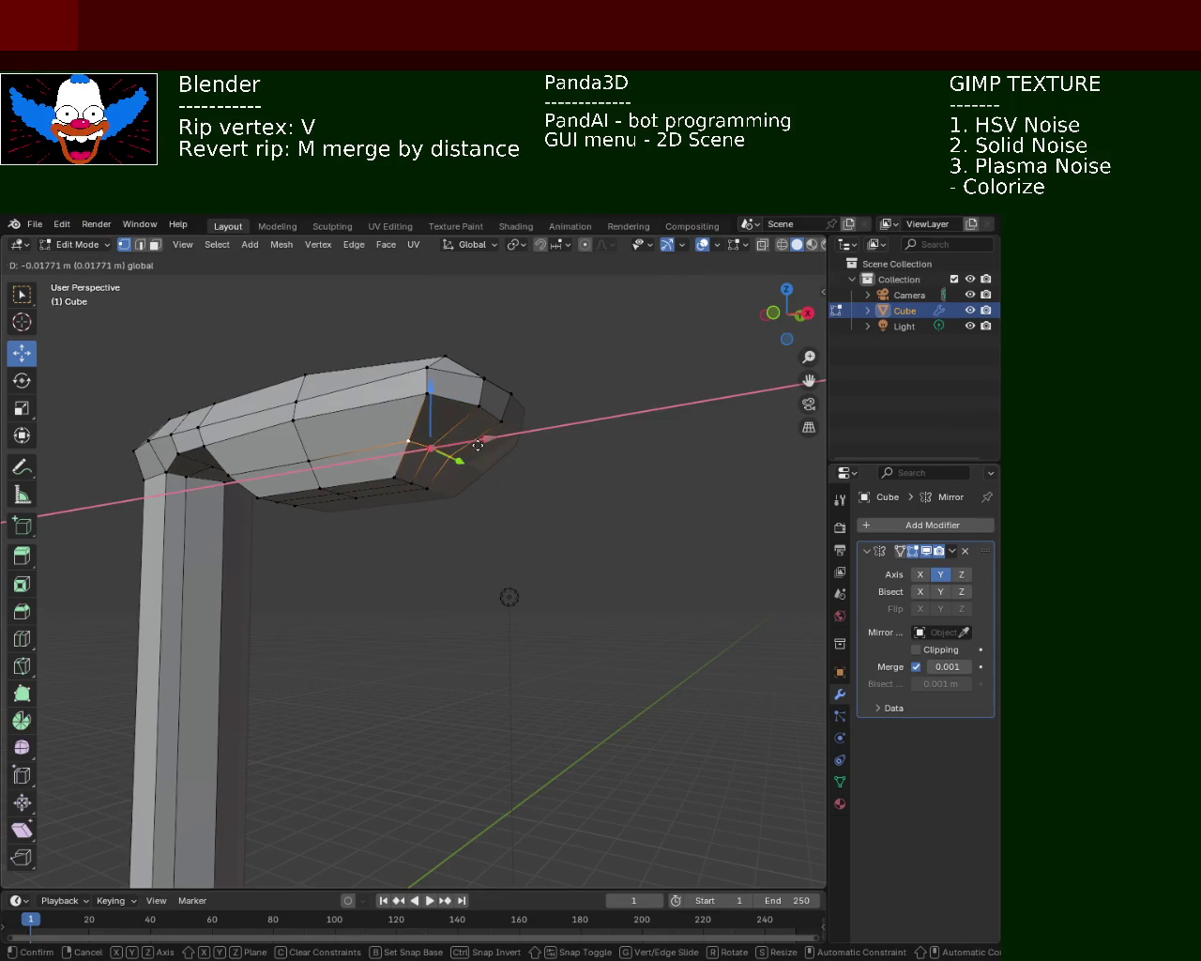
{"action": "left_click", "coordinate": [434, 381]}
{"action": "middle_click_drag", "start_coordinate": [434, 381], "coordinate": [504, 425]}
- Rip three underside vertices under the head free and shift each vertically
{"action": "left_click", "coordinate": [434, 466]}
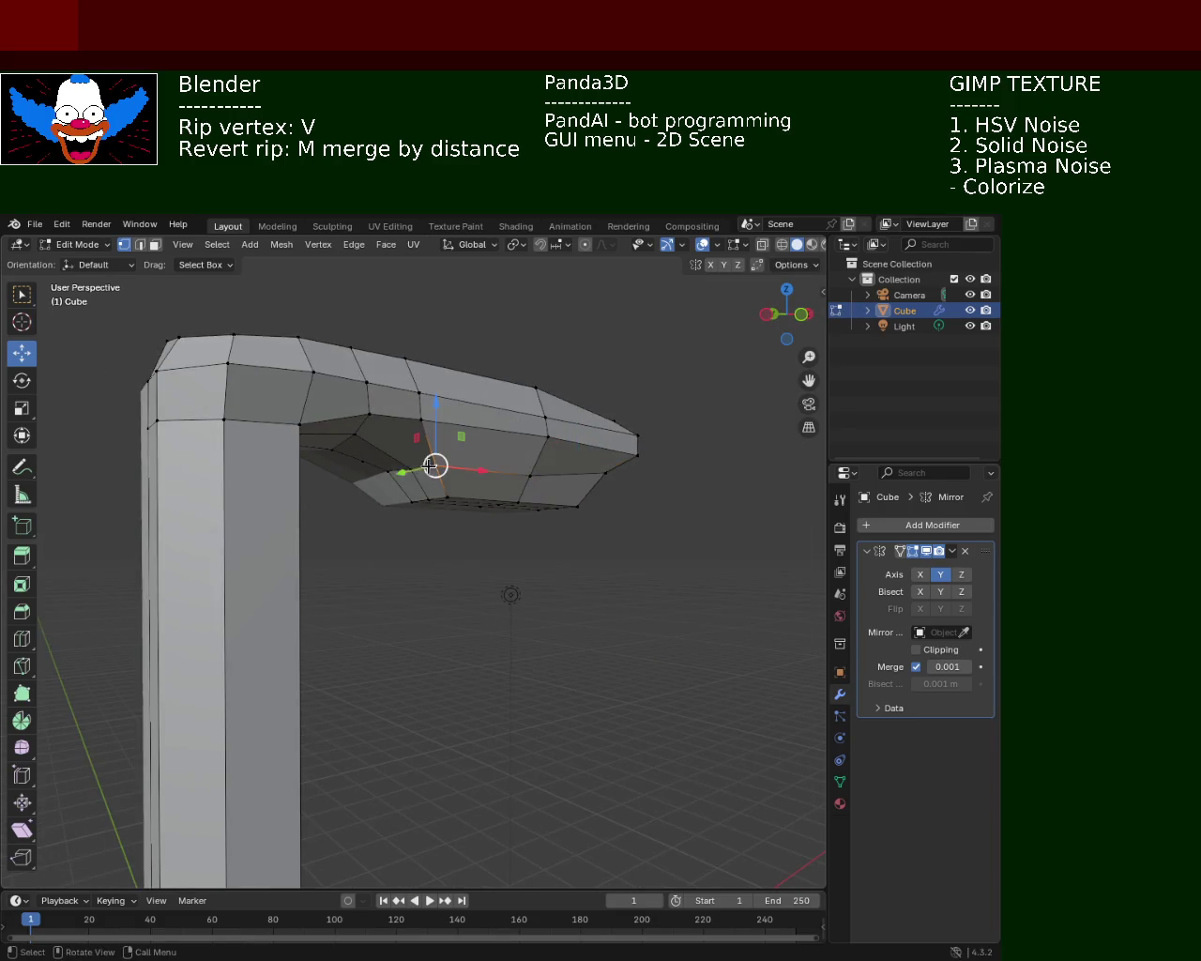
{"action": "key", "text": "v"}
{"action": "key", "text": "z"}
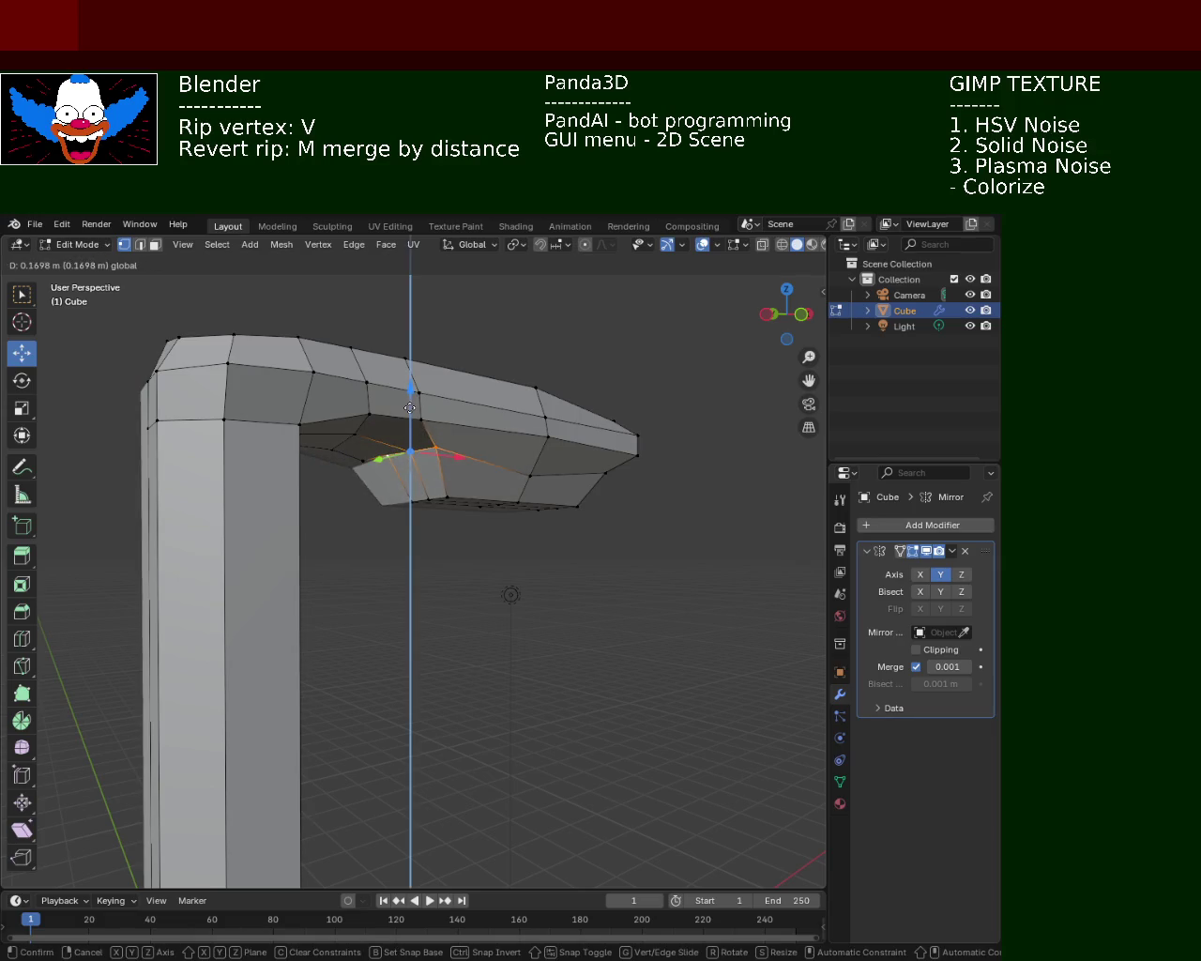
{"action": "left_click", "coordinate": [410, 409]}
{"action": "left_click", "coordinate": [452, 476]}
{"action": "left_click", "coordinate": [531, 476]}
{"action": "key", "text": "v"}
{"action": "key", "text": "z"}
{"action": "left_click", "coordinate": [488, 469]}
{"action": "left_click", "coordinate": [410, 454]}
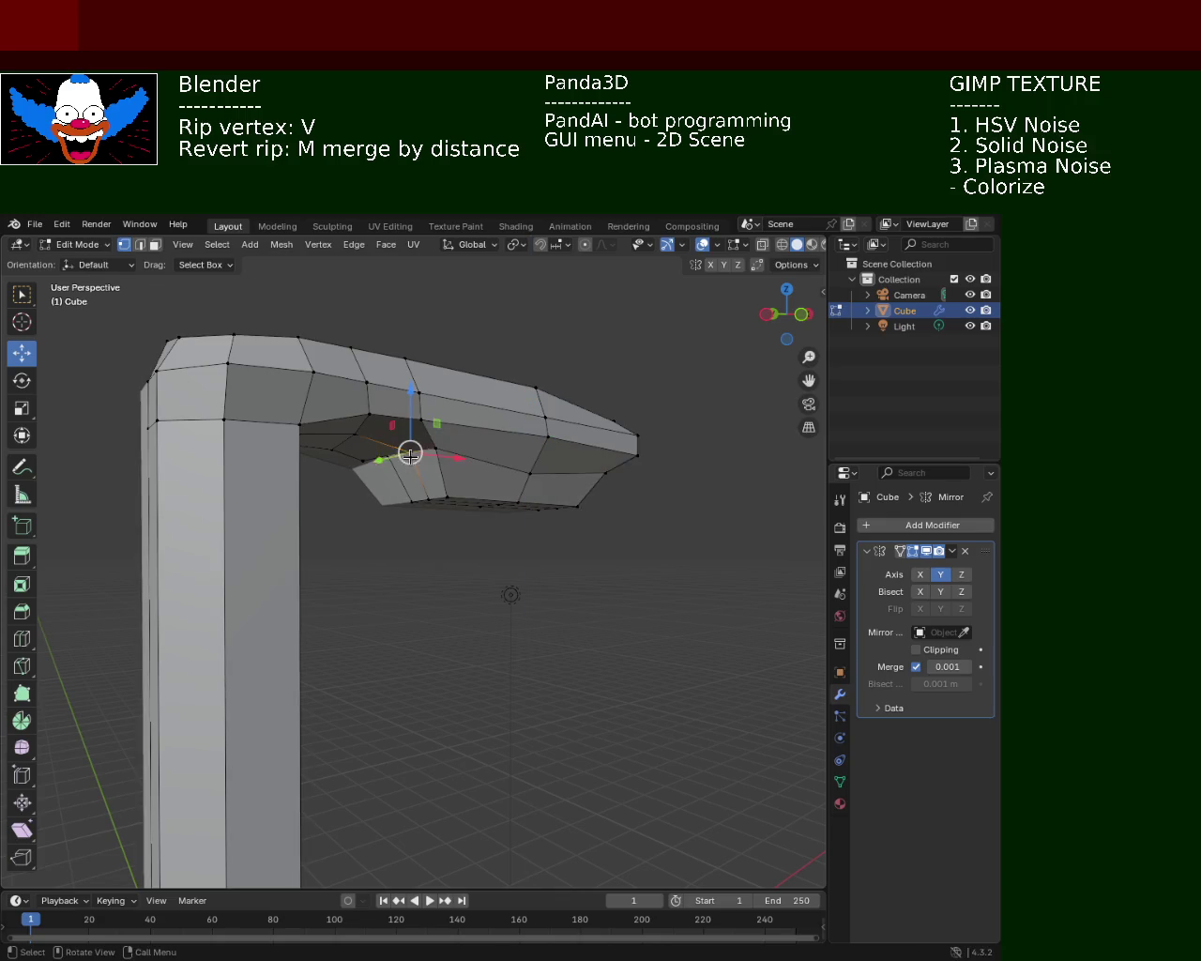
{"action": "key", "text": "v"}
{"action": "key", "text": "z"}
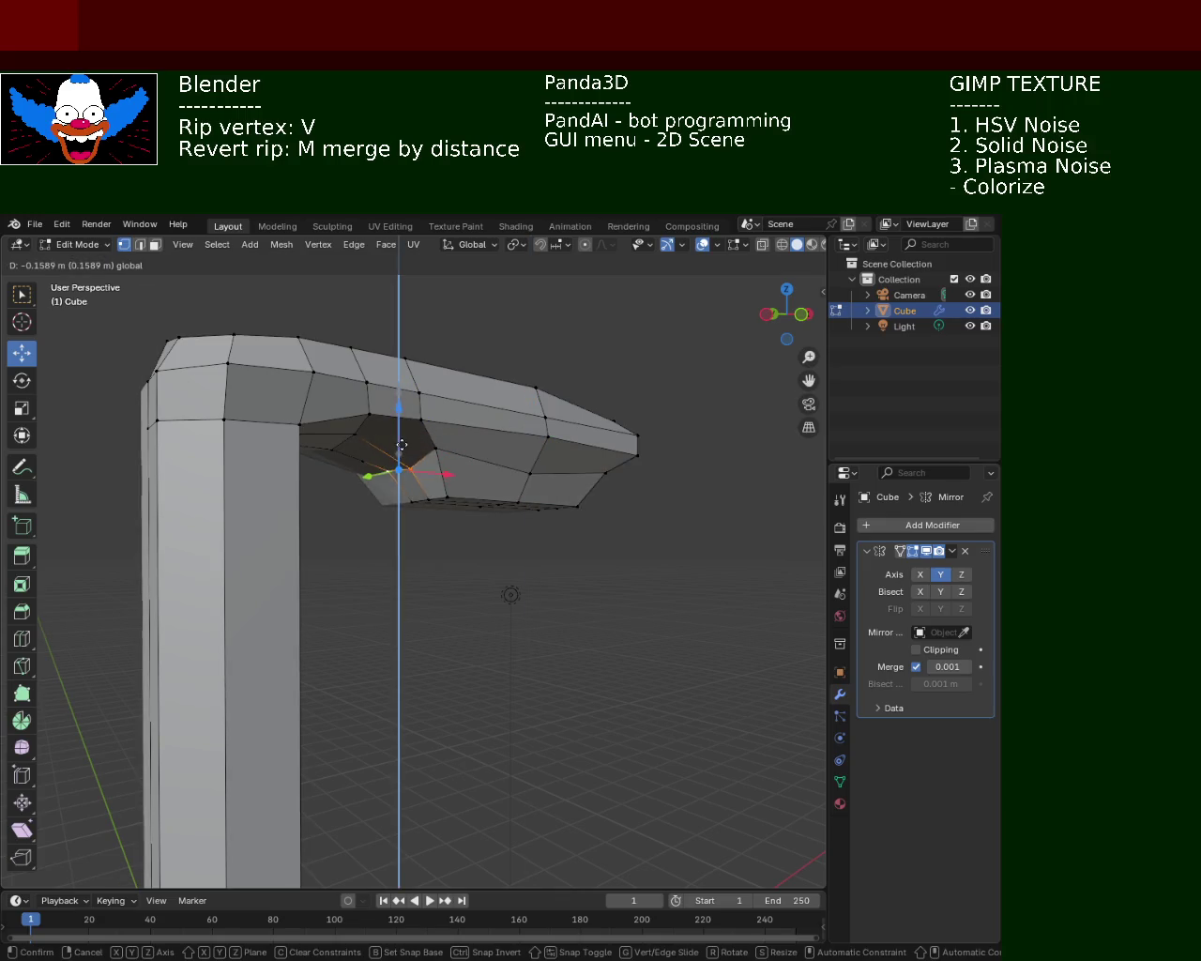
{"action": "left_click", "coordinate": [397, 469]}
- Adjust two more underside vertices along Z to reshape the head's lower face
{"action": "left_click", "coordinate": [434, 445]}
{"action": "key", "text": "v"}
{"action": "key", "text": "z"}
{"action": "left_click", "coordinate": [434, 444]}
{"action": "left_click", "coordinate": [410, 468]}
{"action": "key", "text": "g"}
{"action": "key", "text": "z"}
{"action": "left_click", "coordinate": [397, 447]}
{"action": "middle_click_drag", "start_coordinate": [397, 447], "coordinate": [386, 404]}
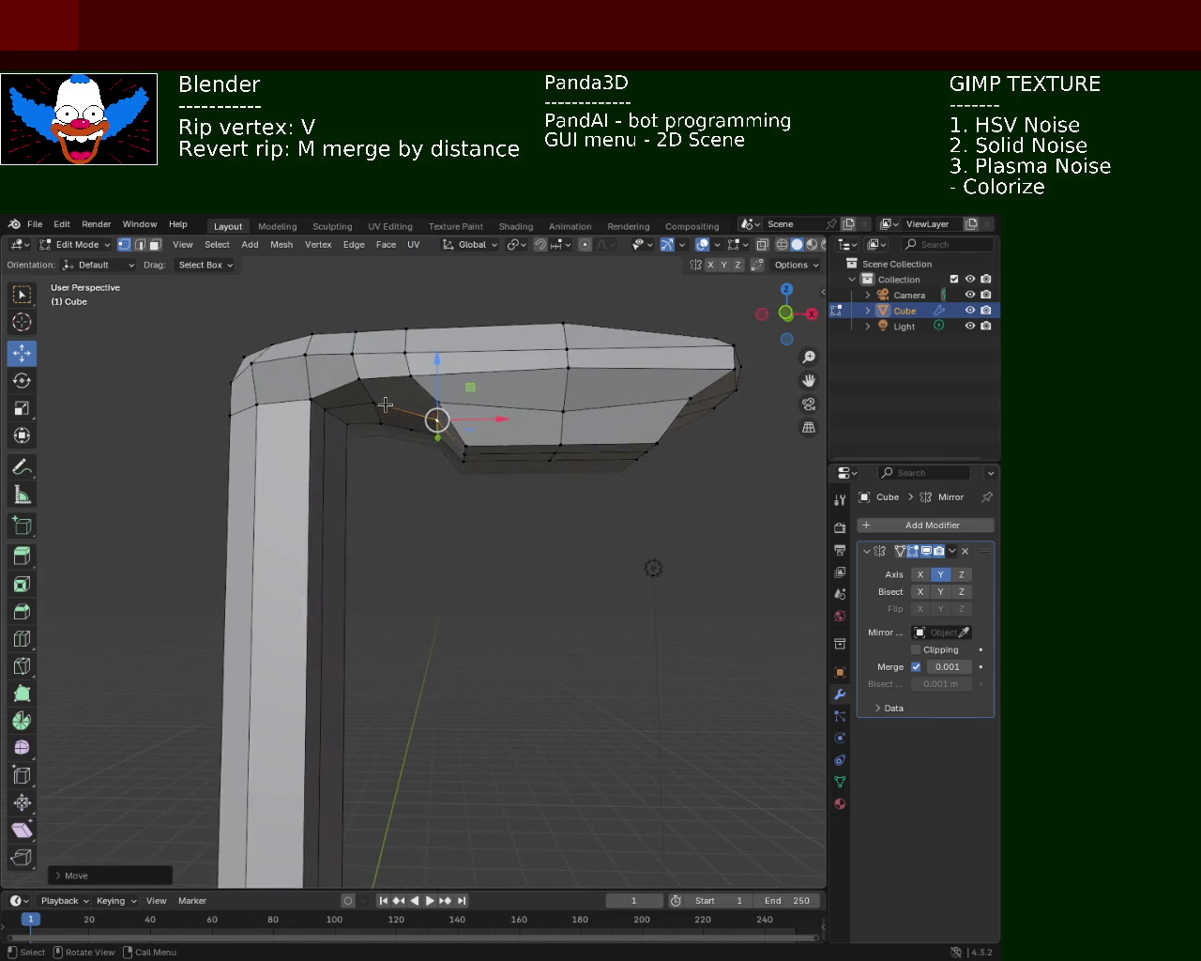
{"action": "left_click", "coordinate": [563, 410]}
{"action": "key", "text": "g"}
{"action": "key", "text": "z"}
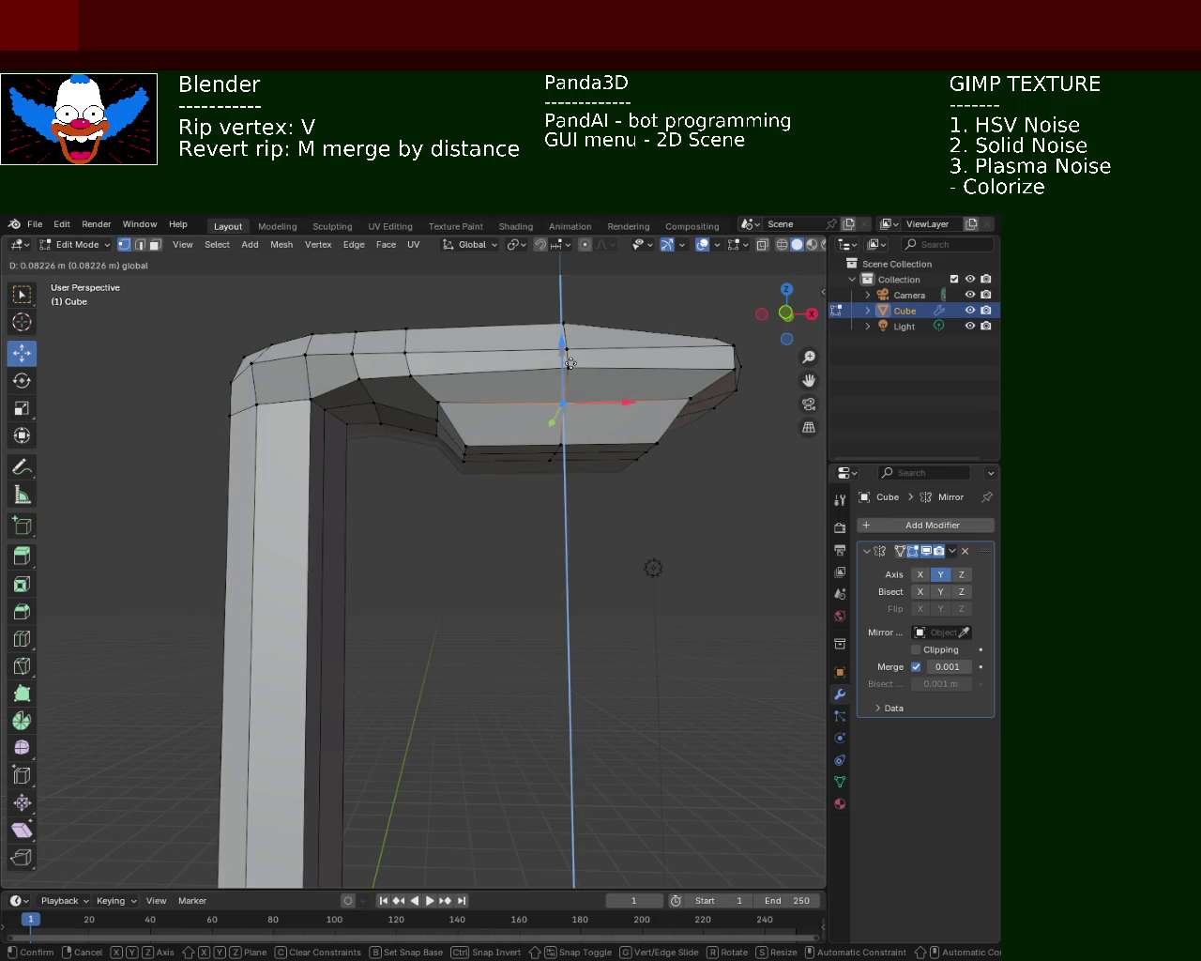
{"action": "left_click", "coordinate": [553, 422]}
{"action": "middle_click_drag", "start_coordinate": [553, 421], "coordinate": [476, 460]}
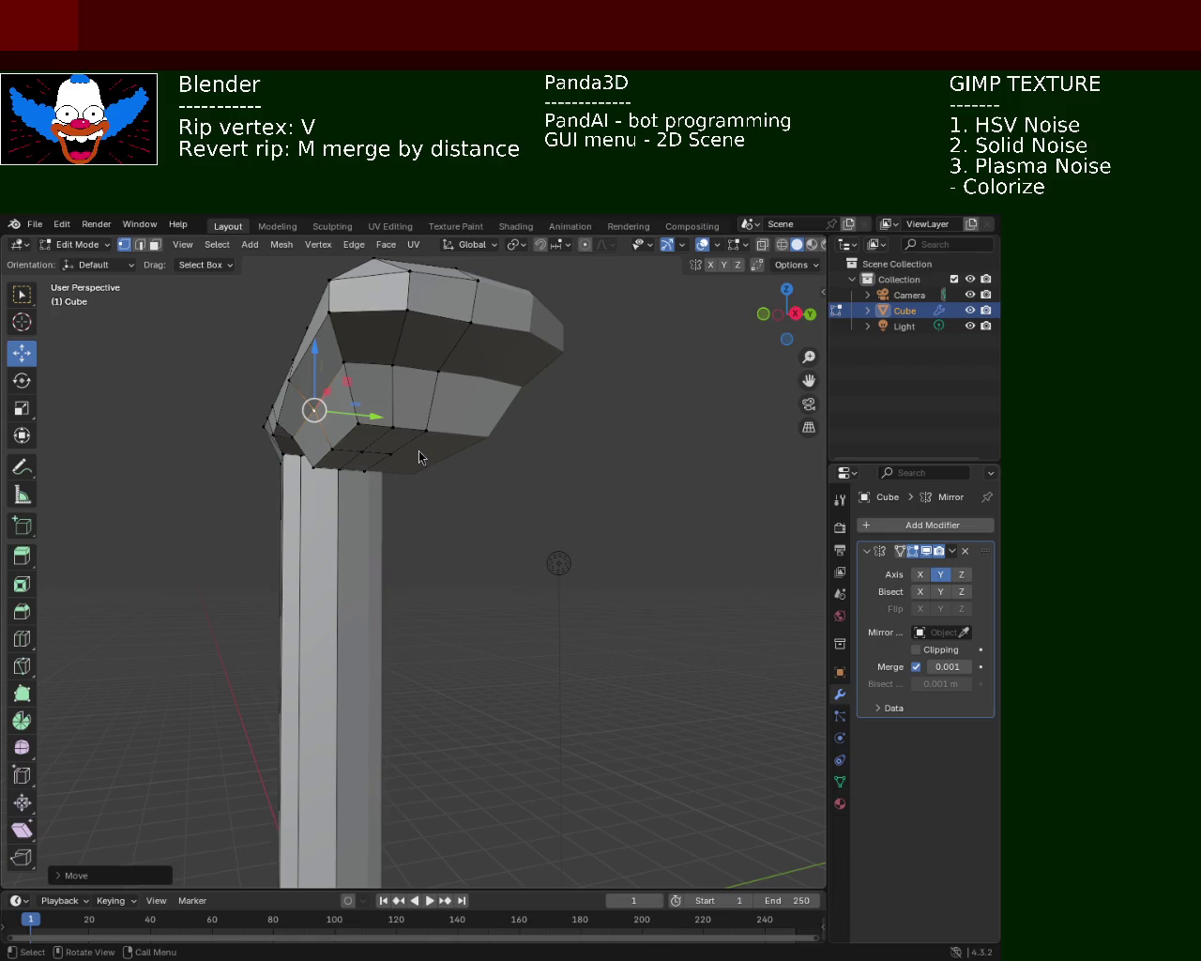
- Rip the neck-bend vertex and slide it about 0.028 m along X toward the post
{"action": "mouse_move", "coordinate": [484, 372]}
{"action": "middle_mouse_down"}
{"action": "mouse_move", "coordinate": [397, 494]}
{"action": "mouse_move", "coordinate": [539, 529]}
{"action": "mouse_move", "coordinate": [528, 451]}
{"action": "middle_mouse_up"}
{"action": "left_click", "coordinate": [418, 359]}
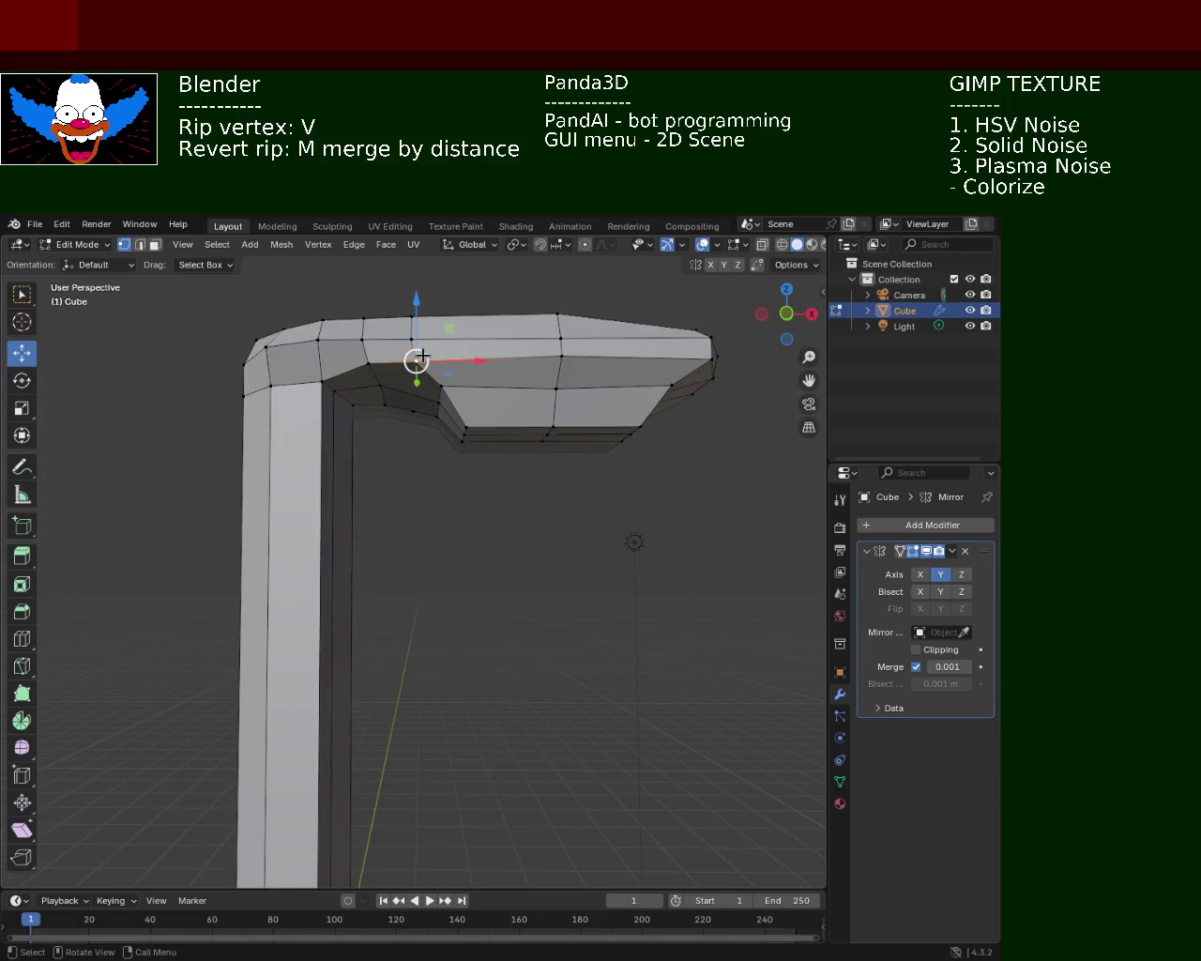
{"action": "key", "text": "v"}
{"action": "key", "text": "x"}
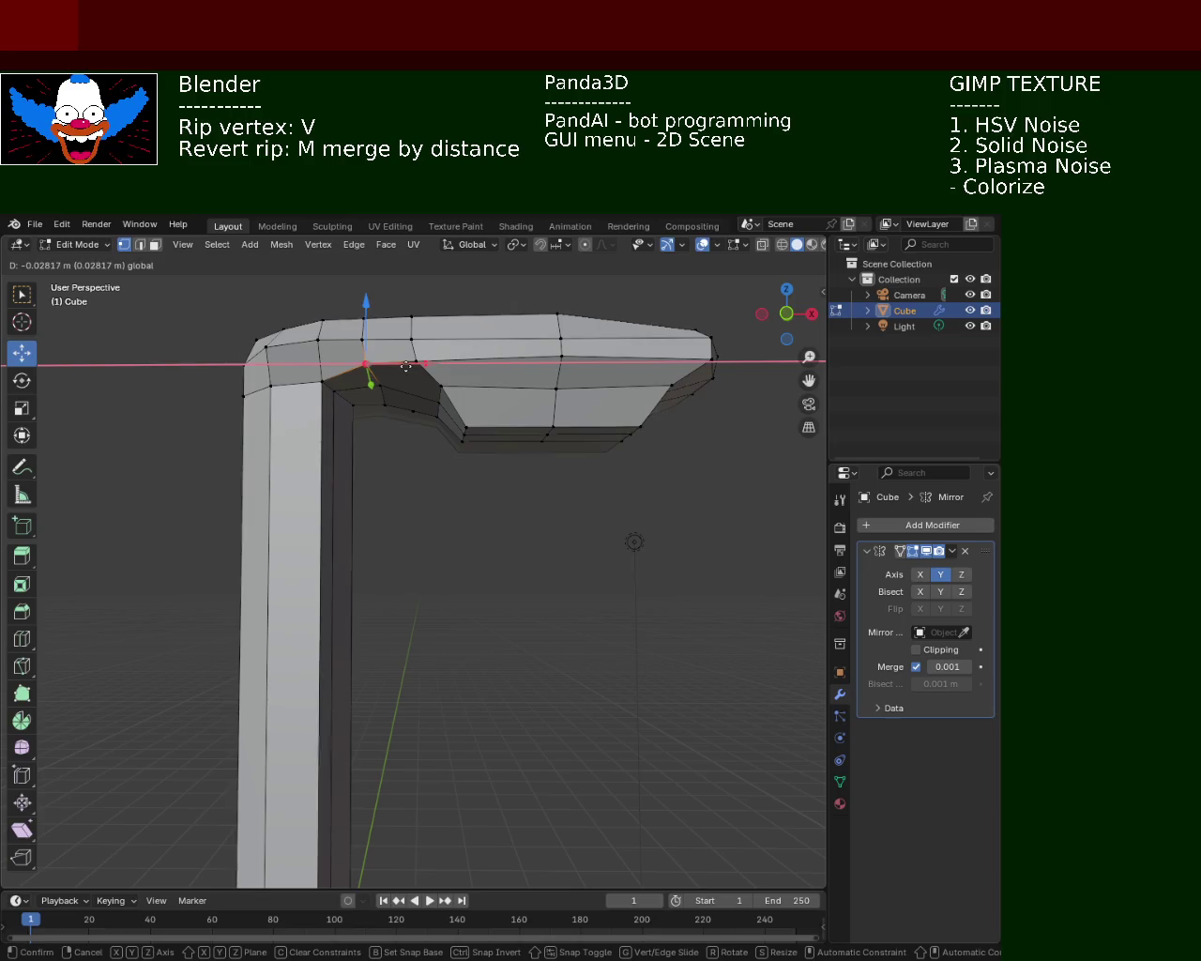
{"action": "left_click", "coordinate": [398, 370]}
{"action": "mouse_move", "coordinate": [398, 370]}
{"action": "middle_mouse_down"}
{"action": "mouse_move", "coordinate": [385, 397]}
{"action": "mouse_move", "coordinate": [441, 406]}
{"action": "middle_mouse_up"}
{"action": "left_click_drag", "start_coordinate": [441, 406], "coordinate": [455, 407]}
{"action": "mouse_move", "coordinate": [455, 407]}
{"action": "middle_mouse_down"}
{"action": "mouse_move", "coordinate": [488, 441]}
{"action": "mouse_move", "coordinate": [458, 454]}
{"action": "mouse_move", "coordinate": [547, 510]}
{"action": "mouse_move", "coordinate": [564, 426]}
{"action": "mouse_move", "coordinate": [440, 362]}
{"action": "mouse_move", "coordinate": [412, 376]}
{"action": "mouse_move", "coordinate": [378, 362]}
{"action": "mouse_move", "coordinate": [372, 450]}
{"action": "middle_mouse_up"}
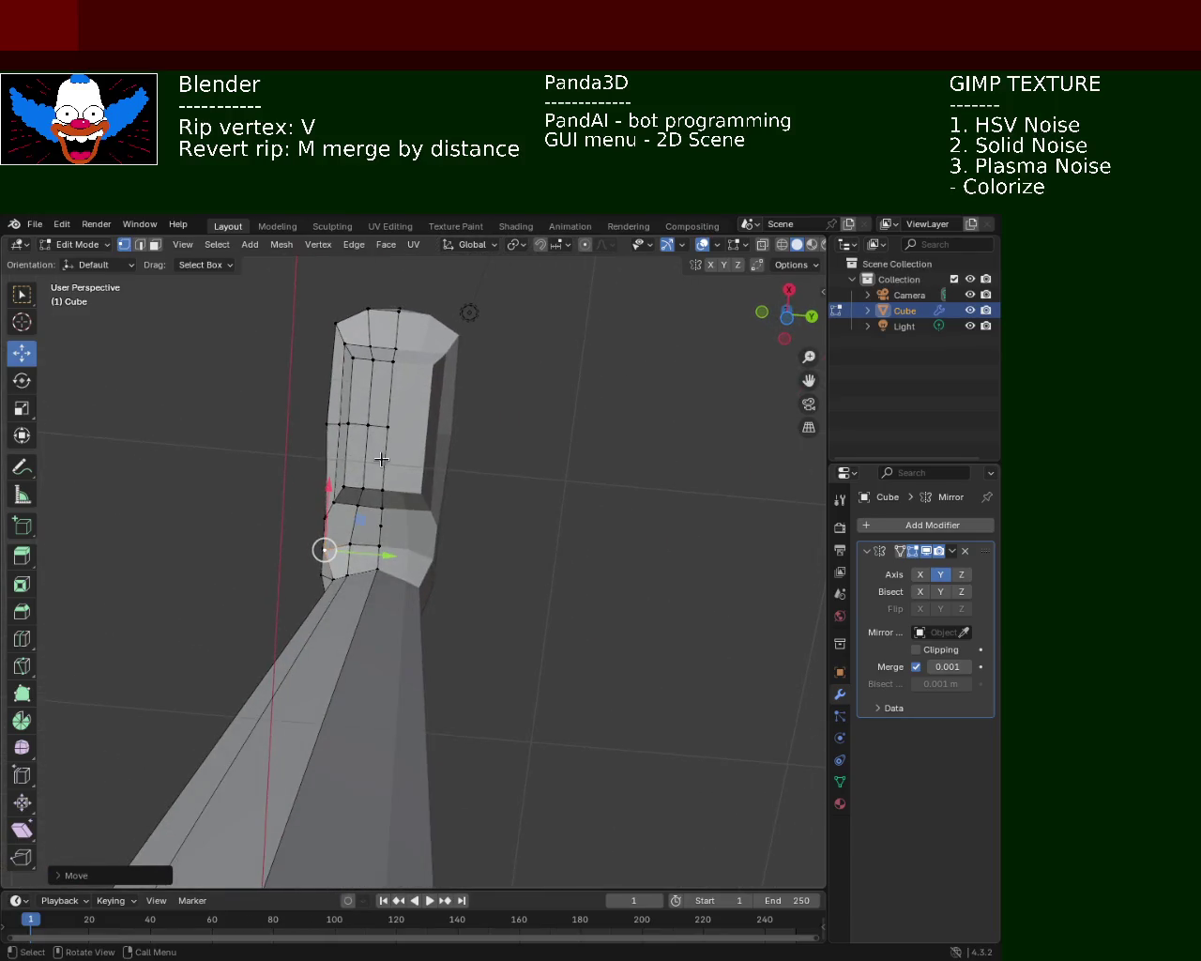
- Dissolve the stray vertices on the neck-head junction ring
{"action": "left_click", "coordinate": [386, 513]}
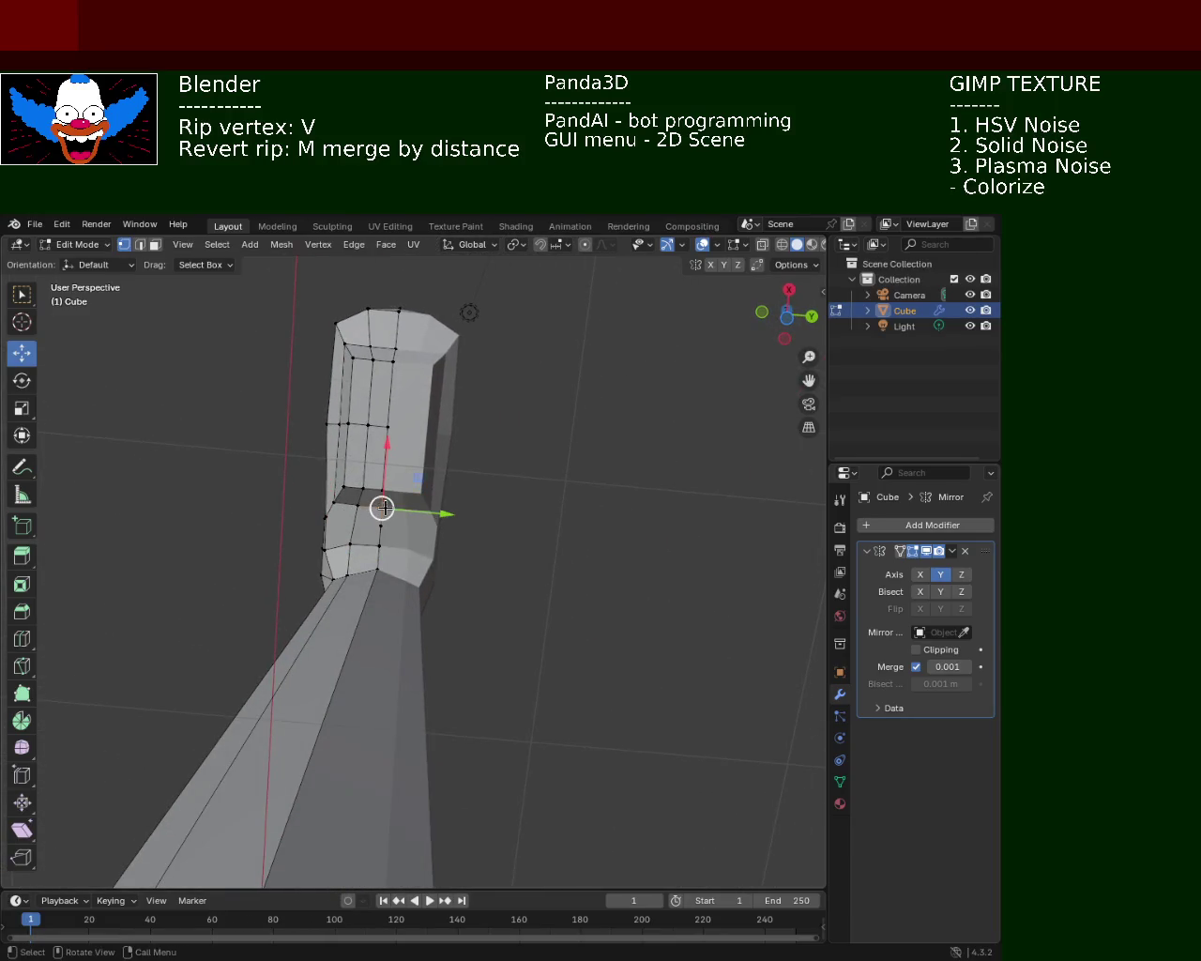
{"action": "left_click", "coordinate": [335, 507], "text": "shift"}
{"action": "left_click", "coordinate": [347, 506]}
{"action": "left_click_drag", "start_coordinate": [378, 508], "coordinate": [365, 453]}
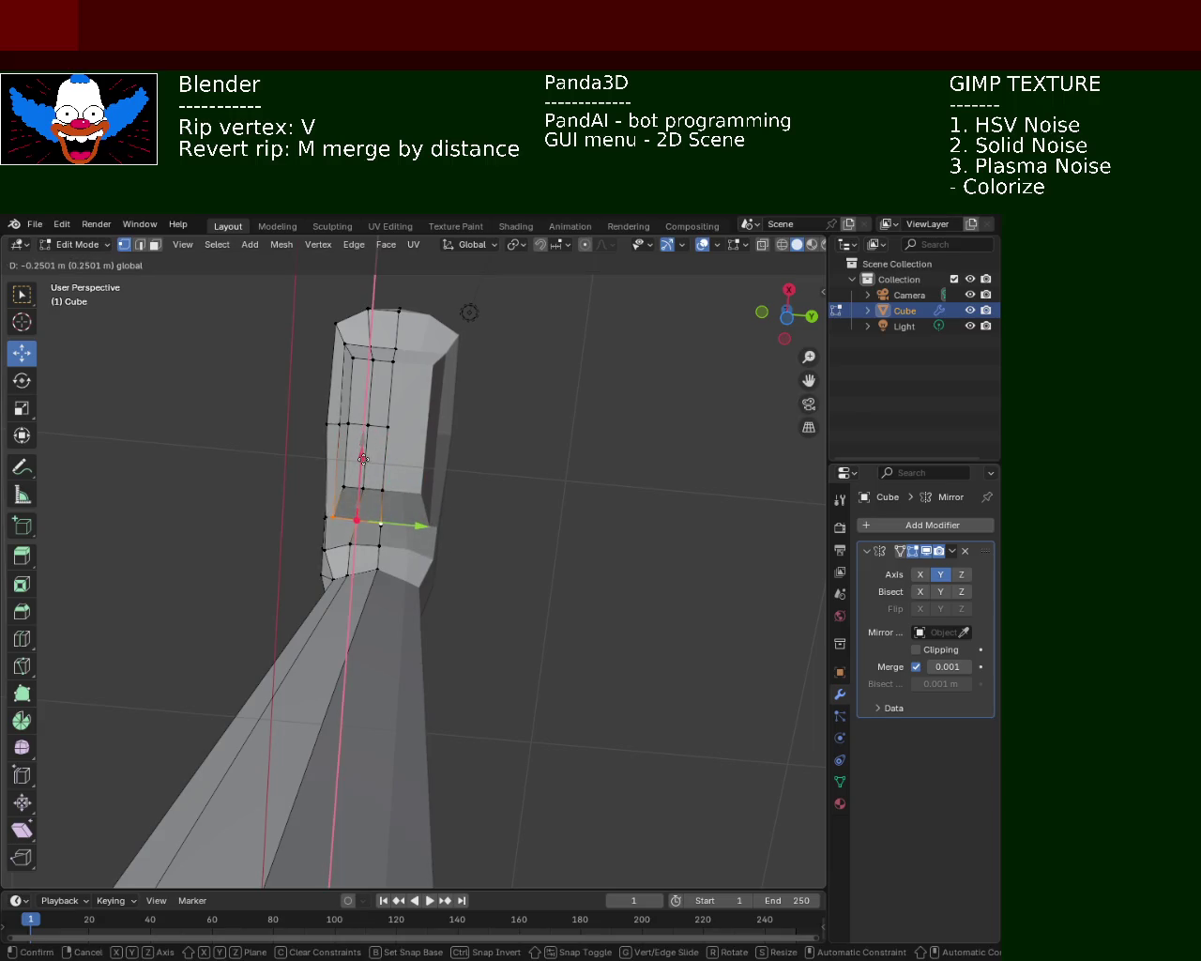
{"action": "key", "text": "x"}
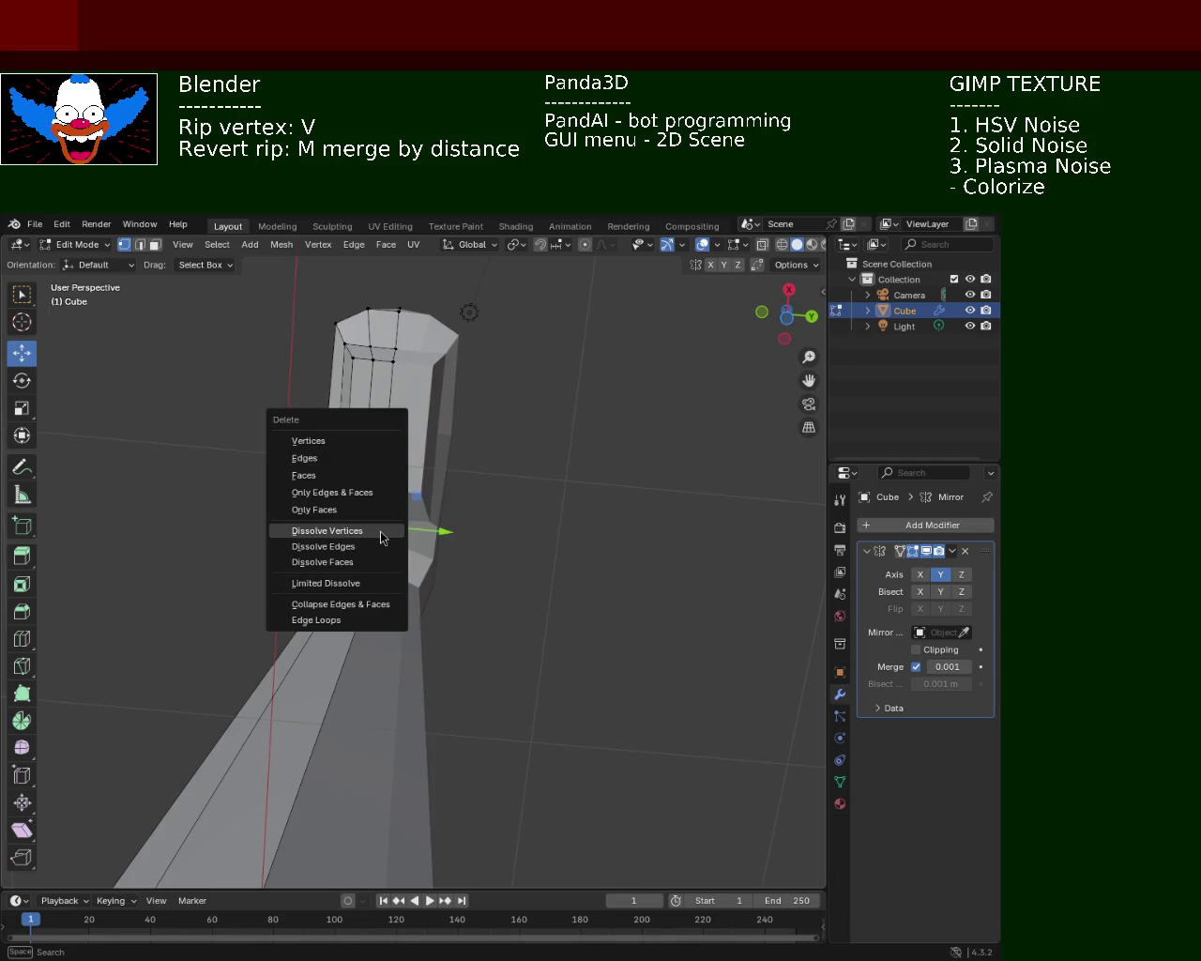
{"action": "left_click", "coordinate": [382, 531]}
- Begin moving a head-underside vertex along Z
{"action": "mouse_move", "coordinate": [382, 537]}
{"action": "middle_mouse_down"}
{"action": "mouse_move", "coordinate": [376, 391]}
{"action": "mouse_move", "coordinate": [573, 479]}
{"action": "mouse_move", "coordinate": [498, 460]}
{"action": "middle_mouse_up"}
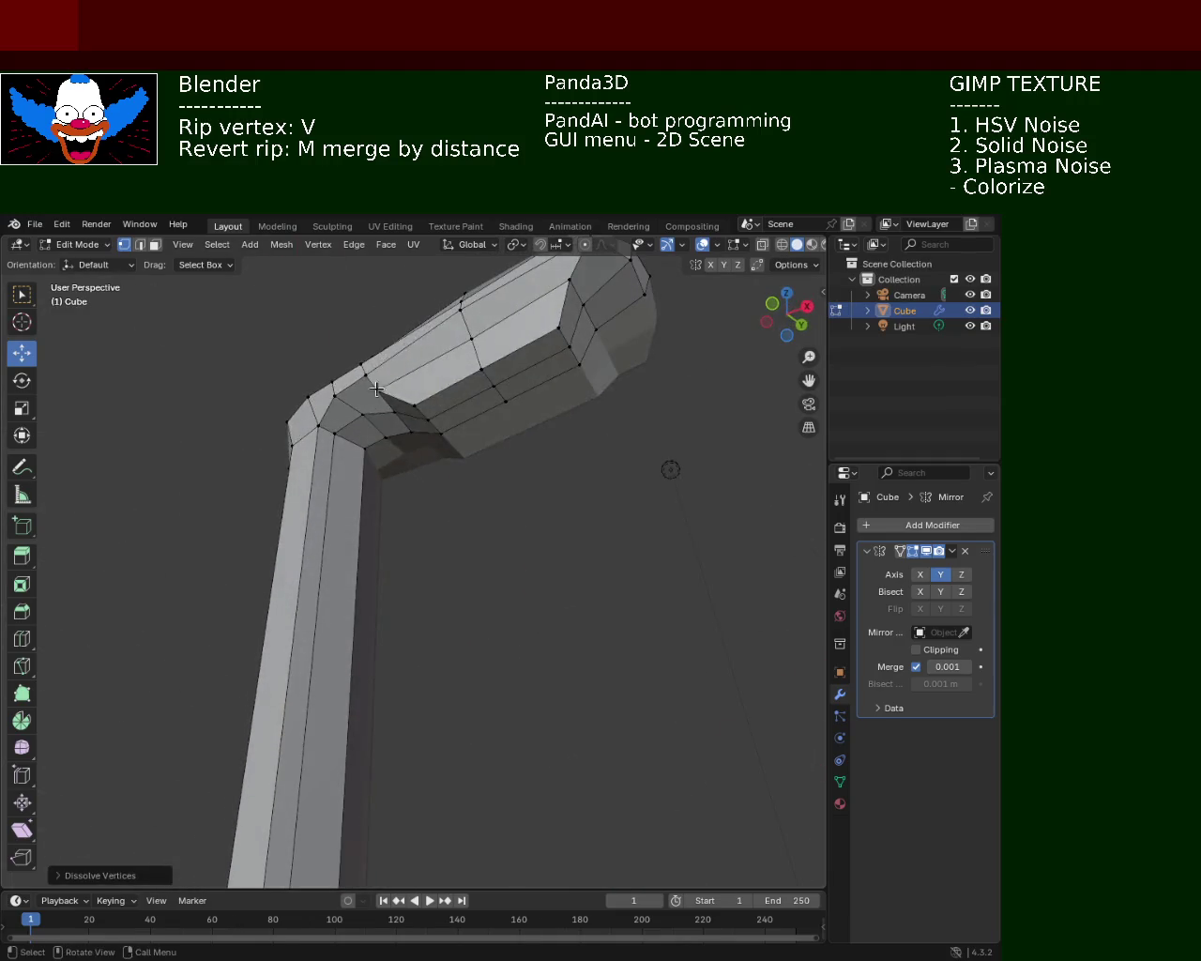
{"action": "left_click", "coordinate": [468, 396]}
{"action": "key", "text": "g"}
{"action": "key", "text": "z"}
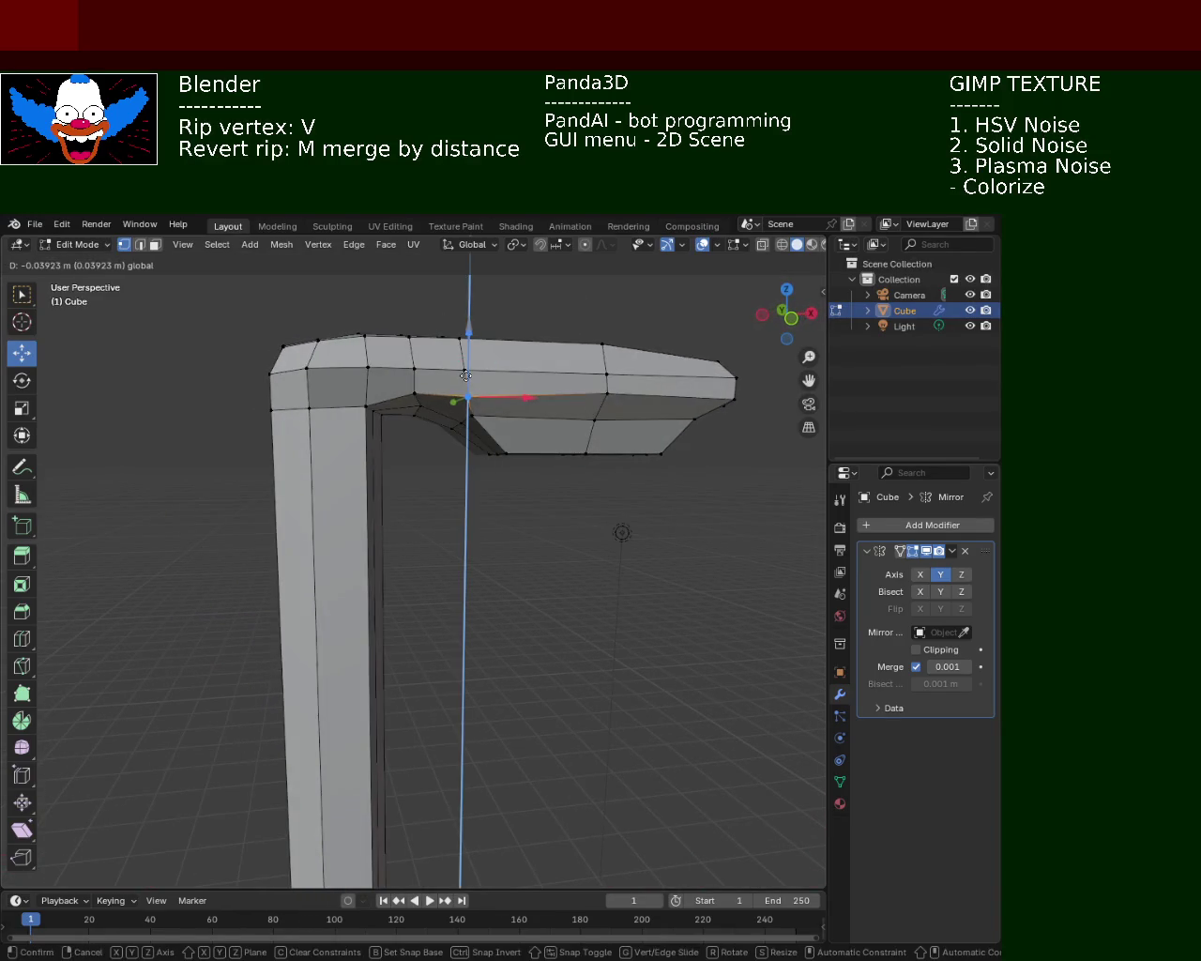
- Lower the head-underside vertex about 0.038 m within the Y-Z plane
{"action": "key", "text": "shift+x"}
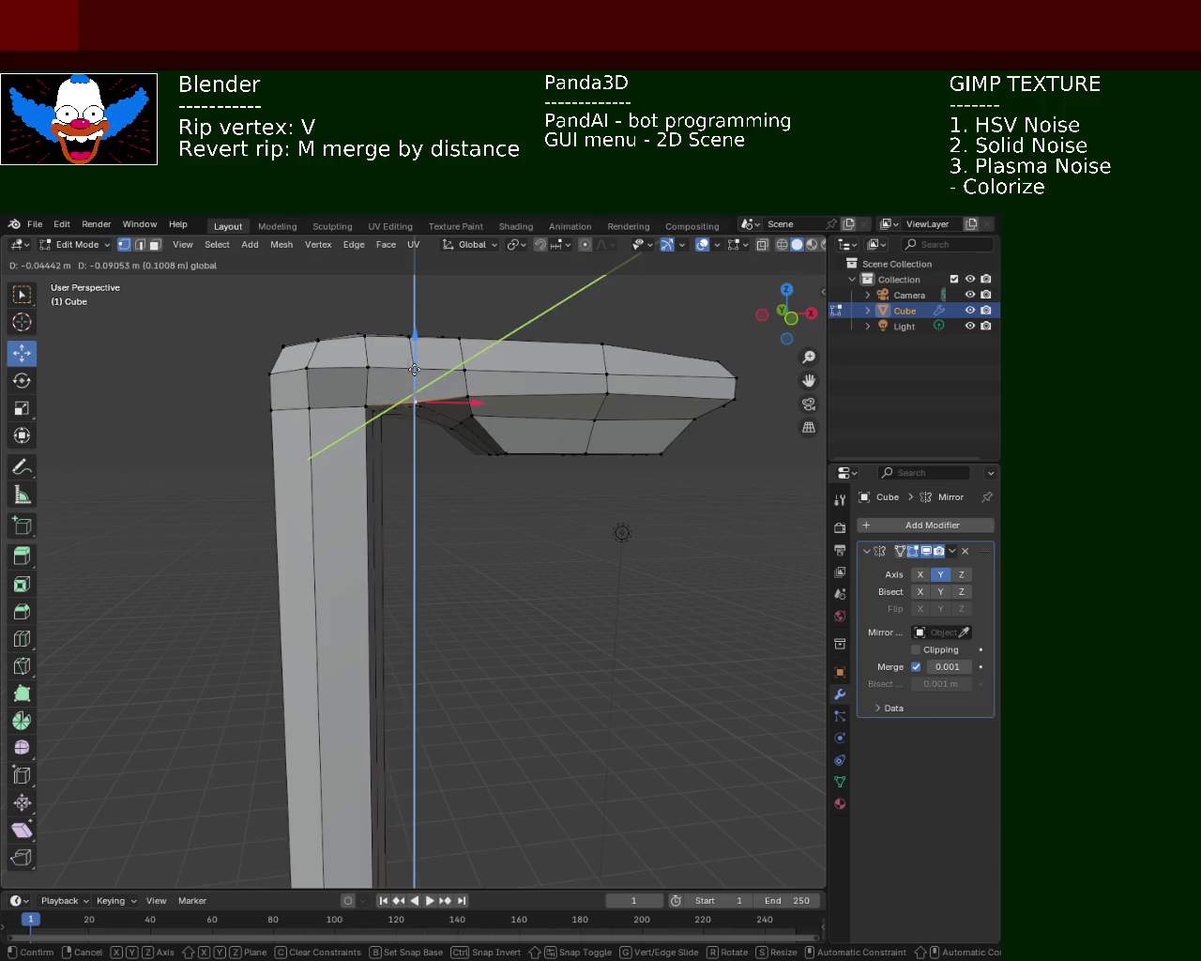
{"action": "left_click", "coordinate": [414, 370]}
{"action": "middle_click_drag", "start_coordinate": [459, 463], "coordinate": [391, 461]}
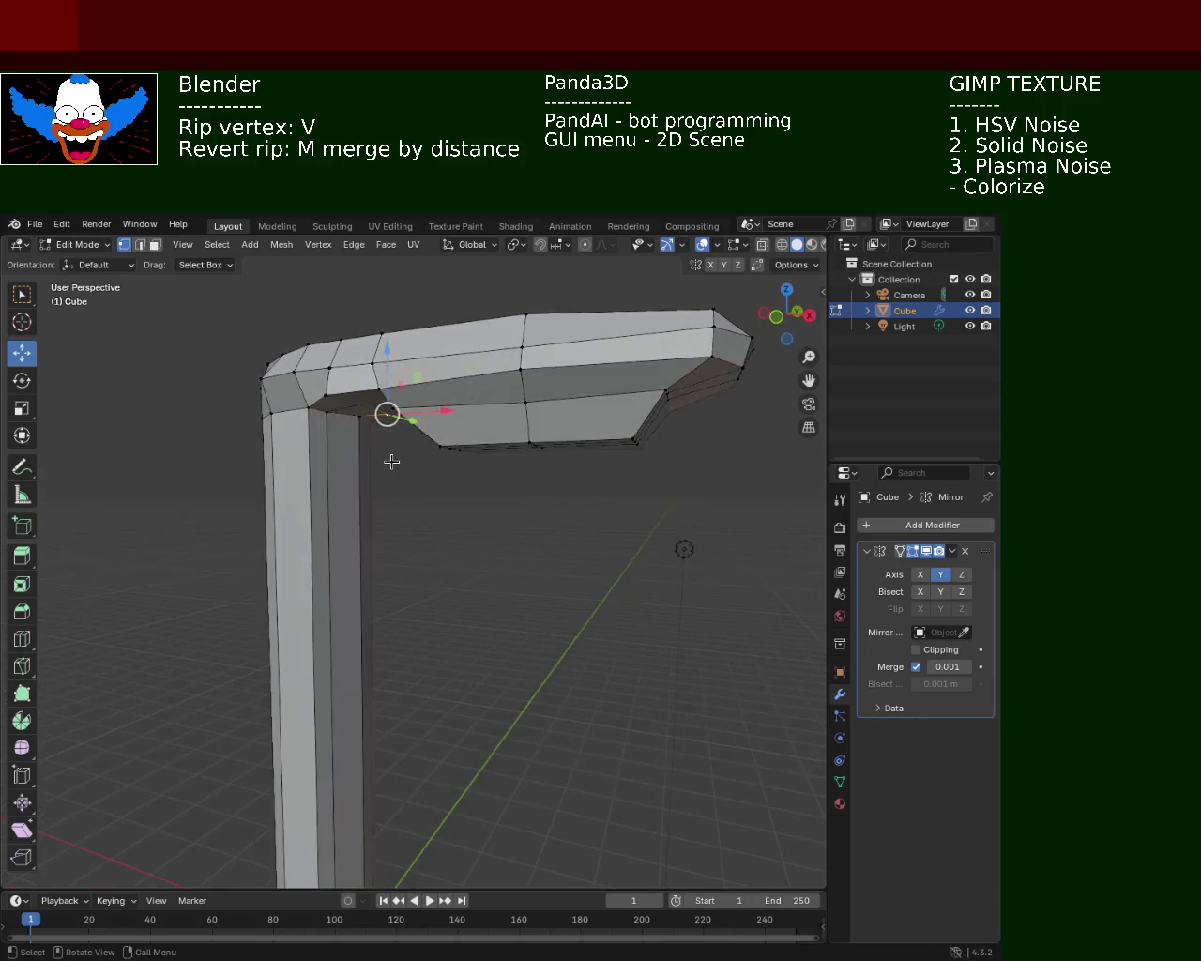
- Shift the neck-top vertex along Y in two moves
{"action": "left_click", "coordinate": [318, 400]}
{"action": "middle_click_drag", "start_coordinate": [318, 399], "coordinate": [359, 431]}
{"action": "key", "text": "g"}
{"action": "key", "text": "y"}
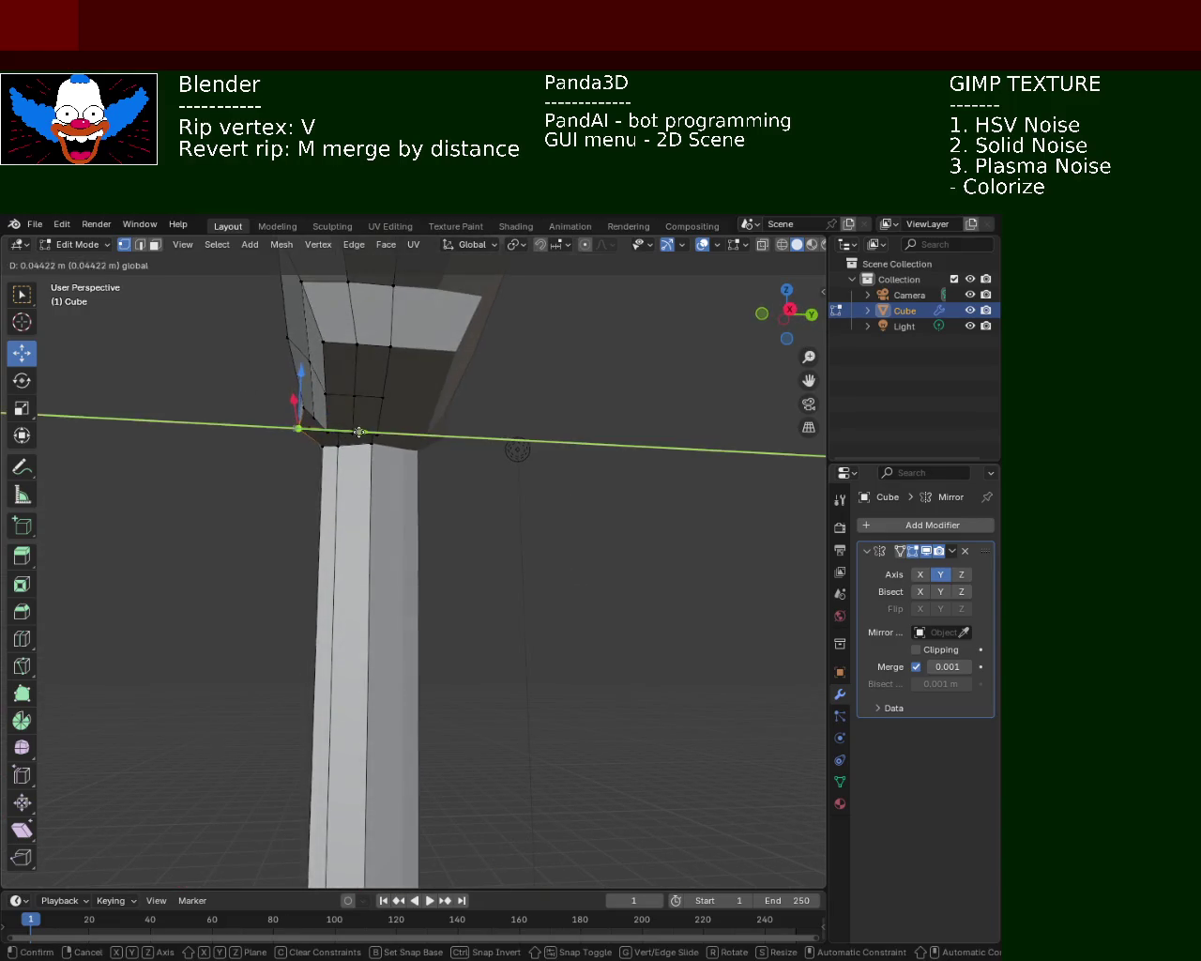
{"action": "left_click", "coordinate": [378, 432]}
{"action": "middle_click_drag", "start_coordinate": [309, 410], "coordinate": [260, 470]}
{"action": "key", "text": "g"}
{"action": "key", "text": "y"}
{"action": "left_click", "coordinate": [318, 415]}
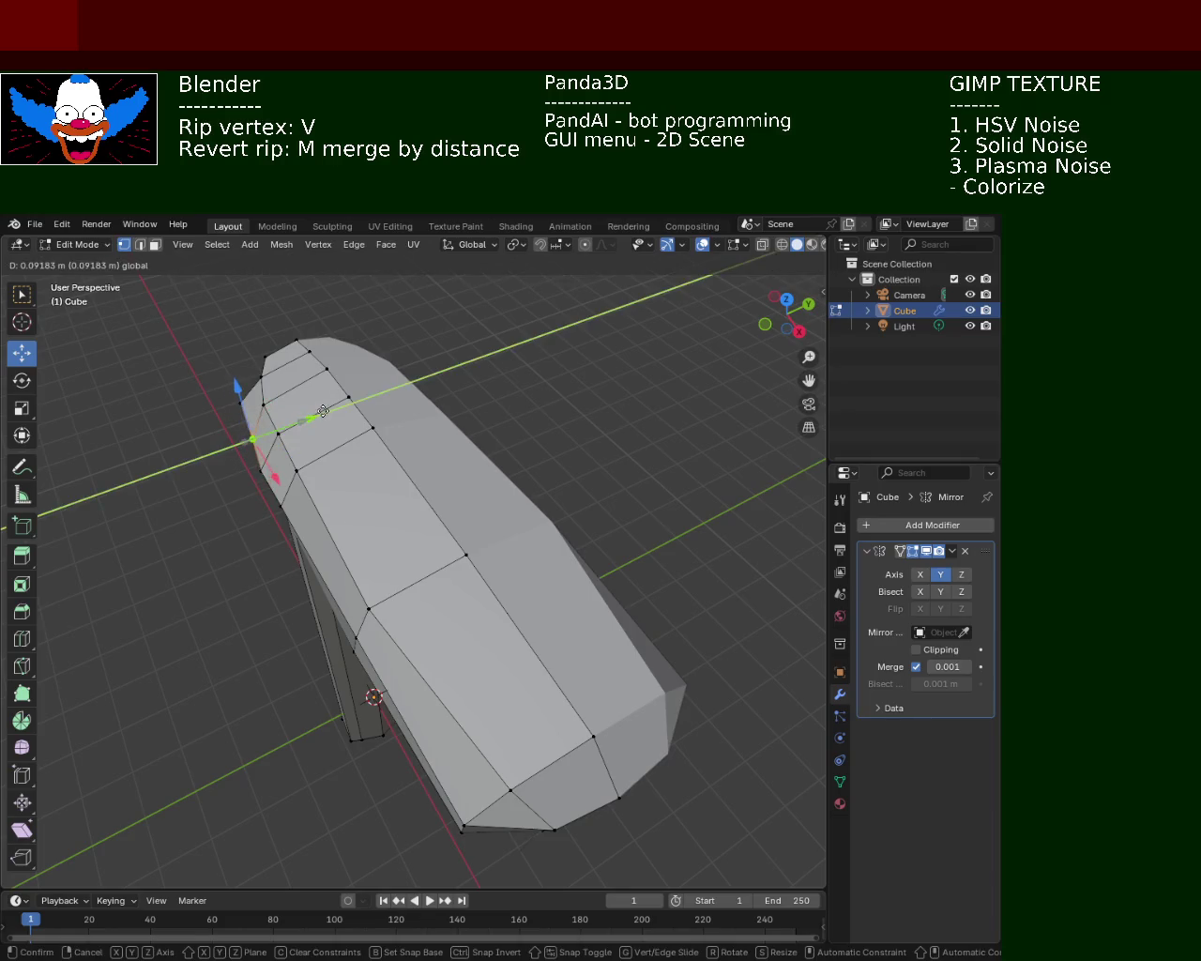
- Rip the corner vertex under the head and reposition it at the bend
{"action": "mouse_move", "coordinate": [385, 581]}
{"action": "middle_mouse_down"}
{"action": "mouse_move", "coordinate": [424, 553]}
{"action": "mouse_move", "coordinate": [442, 437]}
{"action": "mouse_move", "coordinate": [416, 405]}
{"action": "mouse_move", "coordinate": [390, 402]}
{"action": "mouse_move", "coordinate": [397, 365]}
{"action": "mouse_move", "coordinate": [416, 394]}
{"action": "middle_mouse_up"}
{"action": "left_click", "coordinate": [396, 354]}
{"action": "key", "text": "v"}
{"action": "left_click", "coordinate": [347, 346]}
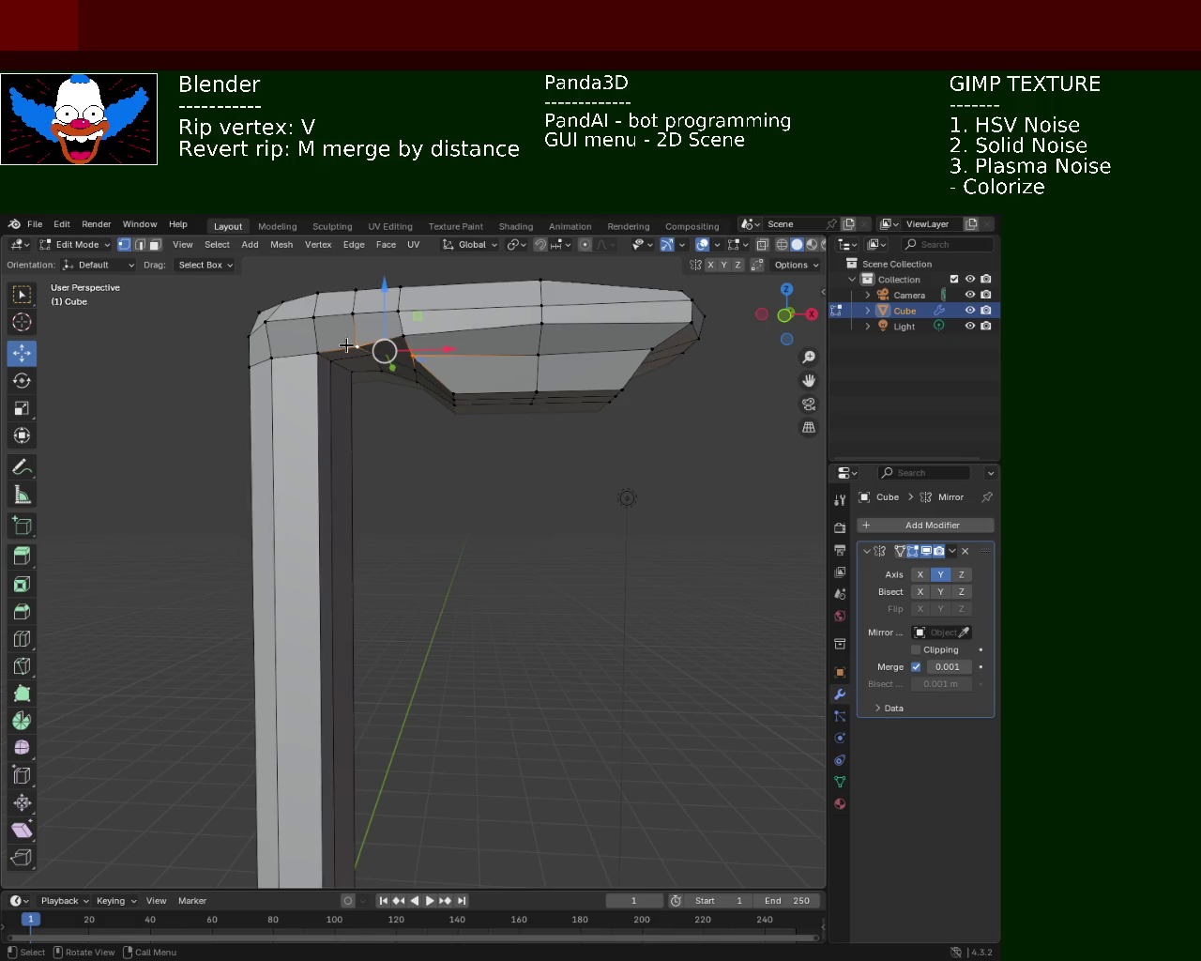
{"action": "mouse_move", "coordinate": [409, 368]}
{"action": "middle_mouse_down"}
{"action": "mouse_move", "coordinate": [396, 432]}
{"action": "mouse_move", "coordinate": [392, 384]}
{"action": "middle_mouse_up"}
{"action": "mouse_move", "coordinate": [383, 348]}
{"action": "left_mouse_down"}
{"action": "mouse_move", "coordinate": [381, 375]}
{"action": "mouse_move", "coordinate": [411, 383]}
{"action": "left_mouse_up"}
{"action": "mouse_move", "coordinate": [461, 482]}
{"action": "middle_mouse_down"}
{"action": "mouse_move", "coordinate": [432, 509]}
{"action": "mouse_move", "coordinate": [380, 374]}
{"action": "middle_mouse_up"}
{"action": "left_click_drag", "start_coordinate": [371, 313], "coordinate": [371, 303]}
- Raise a vertex near the snout tip slightly
{"action": "middle_click_drag", "start_coordinate": [400, 378], "coordinate": [486, 351]}
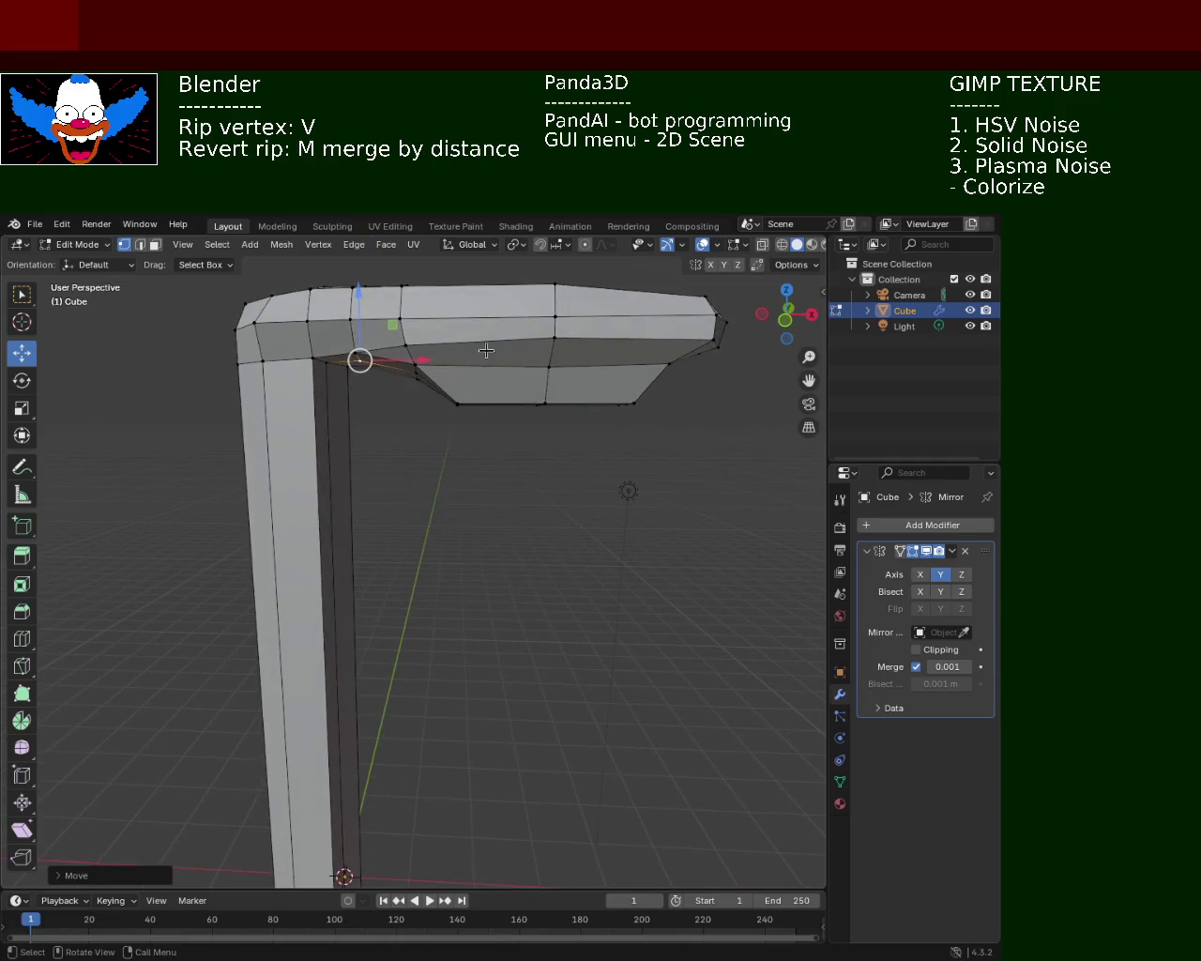
{"action": "left_click", "coordinate": [555, 336]}
{"action": "left_click_drag", "start_coordinate": [553, 290], "coordinate": [561, 282]}
{"action": "mouse_move", "coordinate": [561, 281]}
{"action": "middle_mouse_down"}
{"action": "mouse_move", "coordinate": [463, 352]}
{"action": "mouse_move", "coordinate": [215, 389]}
{"action": "mouse_move", "coordinate": [491, 395]}
{"action": "mouse_move", "coordinate": [413, 469]}
{"action": "mouse_move", "coordinate": [373, 416]}
{"action": "middle_mouse_up"}
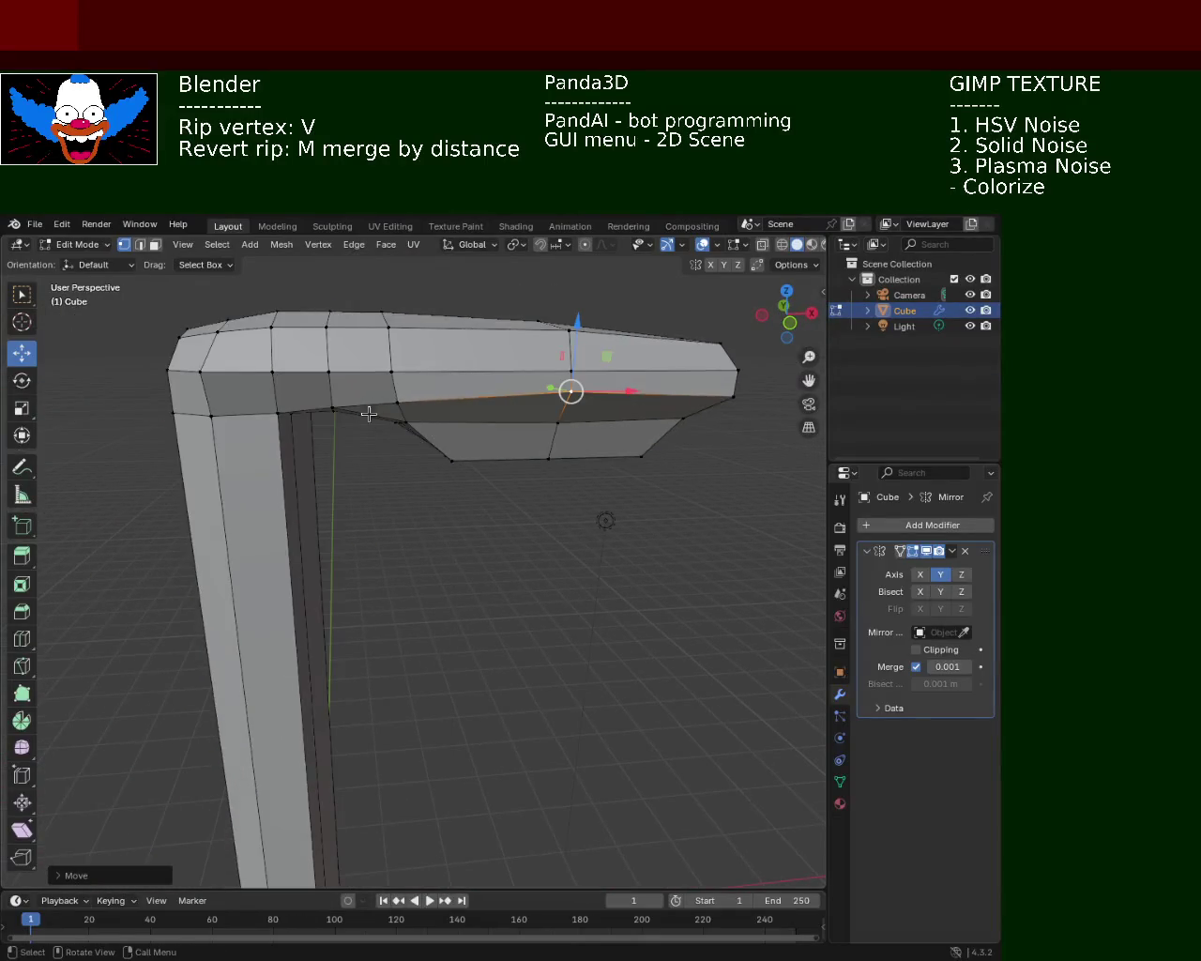
{"action": "scroll", "coordinate": [394, 469], "scroll_direction": "down", "scroll_amount": 3}
{"action": "mouse_move", "coordinate": [416, 525]}
{"action": "middle_mouse_down"}
{"action": "mouse_move", "coordinate": [519, 474]}
{"action": "mouse_move", "coordinate": [367, 416]}
{"action": "middle_mouse_up"}
{"action": "scroll", "coordinate": [215, 288], "scroll_direction": "up", "scroll_amount": 2}
{"action": "left_click", "coordinate": [155, 244]}
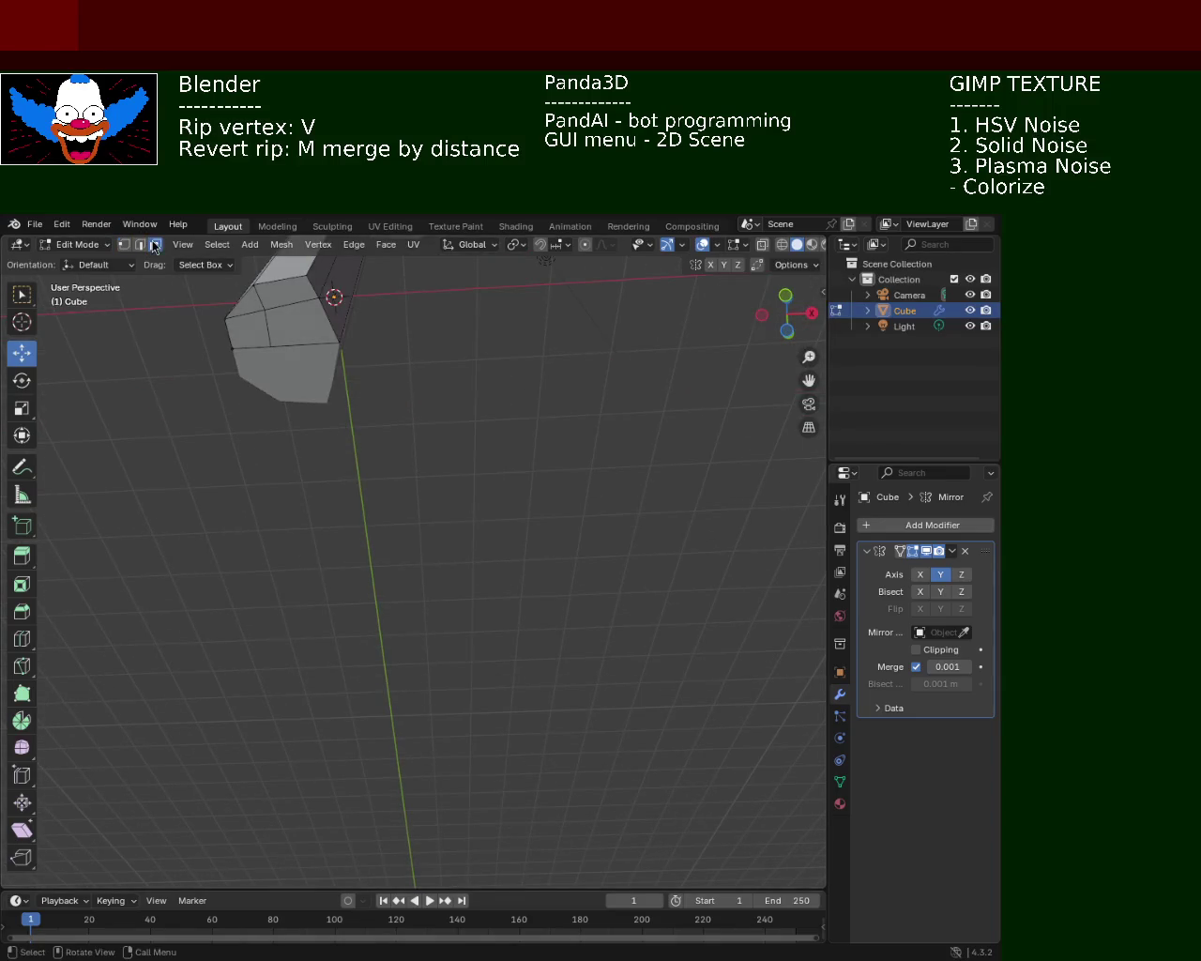
- Select the bottom end face of the neck column
{"action": "left_click", "coordinate": [267, 280]}
{"action": "left_click", "coordinate": [317, 300]}
{"action": "mouse_move", "coordinate": [317, 300]}
{"action": "middle_mouse_down"}
{"action": "mouse_move", "coordinate": [341, 422]}
{"action": "mouse_move", "coordinate": [515, 608]}
{"action": "middle_mouse_up"}
{"action": "key", "text": "g"}
{"action": "key", "text": "y"}
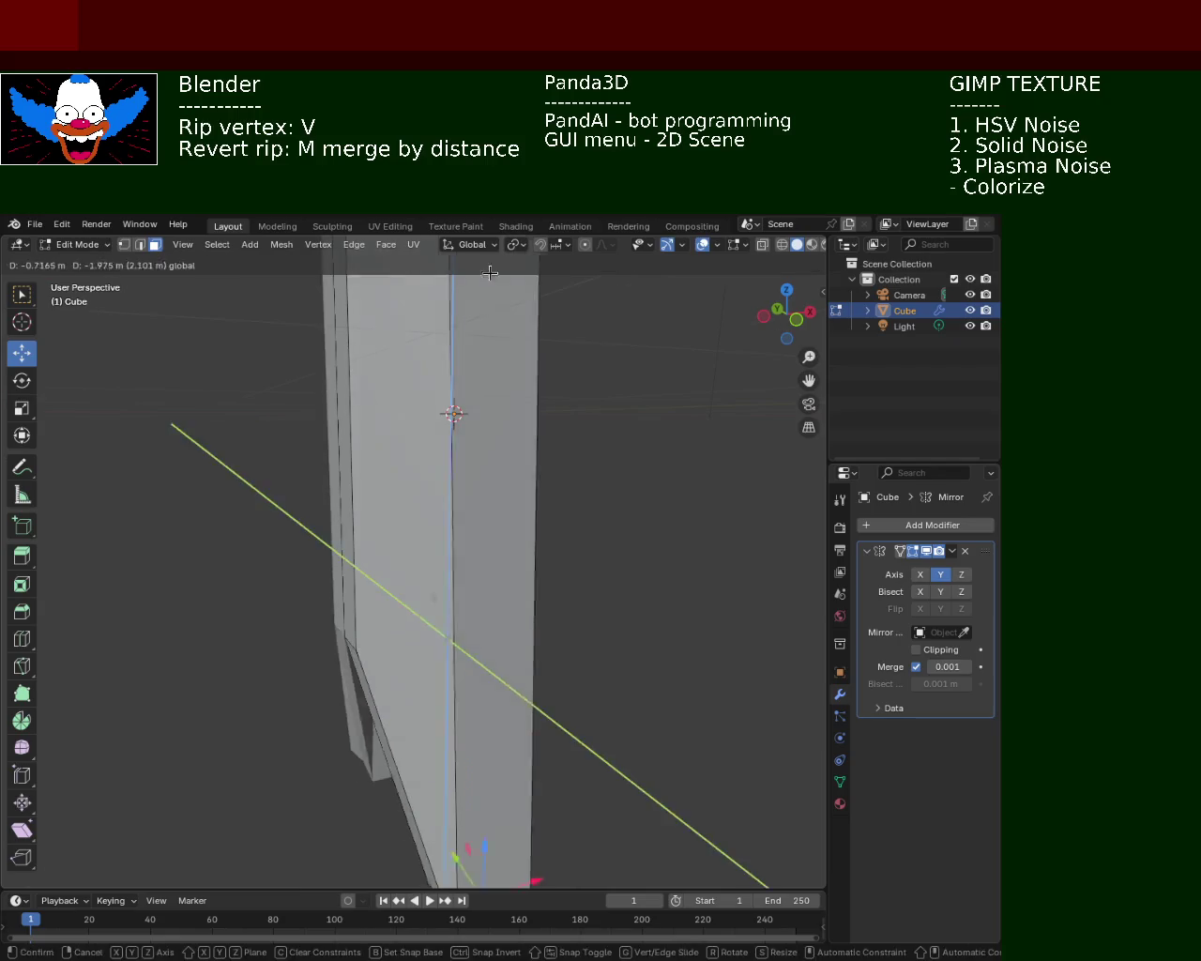
{"action": "key", "text": "Escape"}
- Extrude the neck's bottom face downward, redoing an overly long first extrusion
{"action": "middle_click_drag", "start_coordinate": [474, 666], "coordinate": [457, 519]}
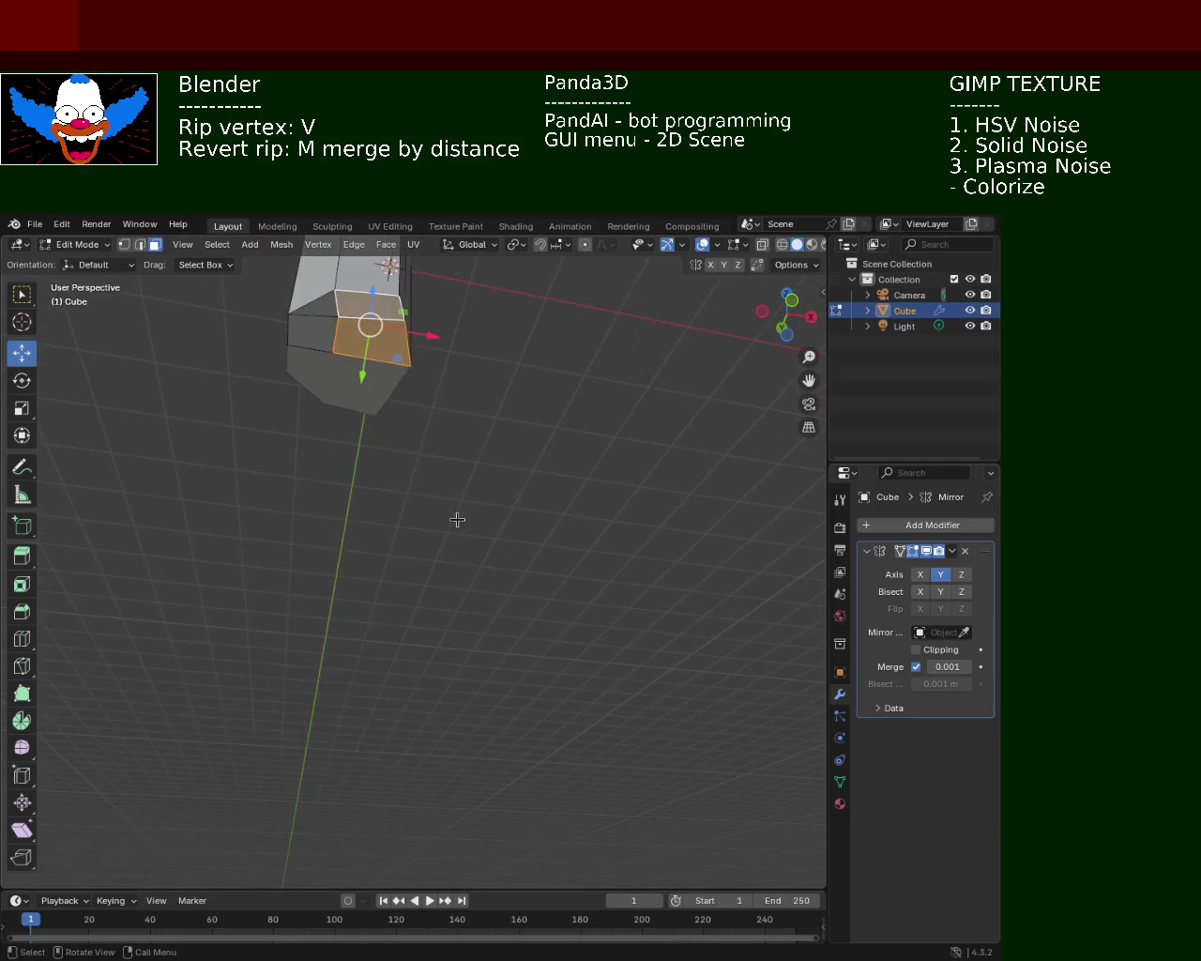
{"action": "key", "text": "e"}
{"action": "left_click", "coordinate": [403, 343]}
{"action": "key", "text": "ctrl+z"}
{"action": "key", "text": "e"}
{"action": "left_click", "coordinate": [371, 817]}
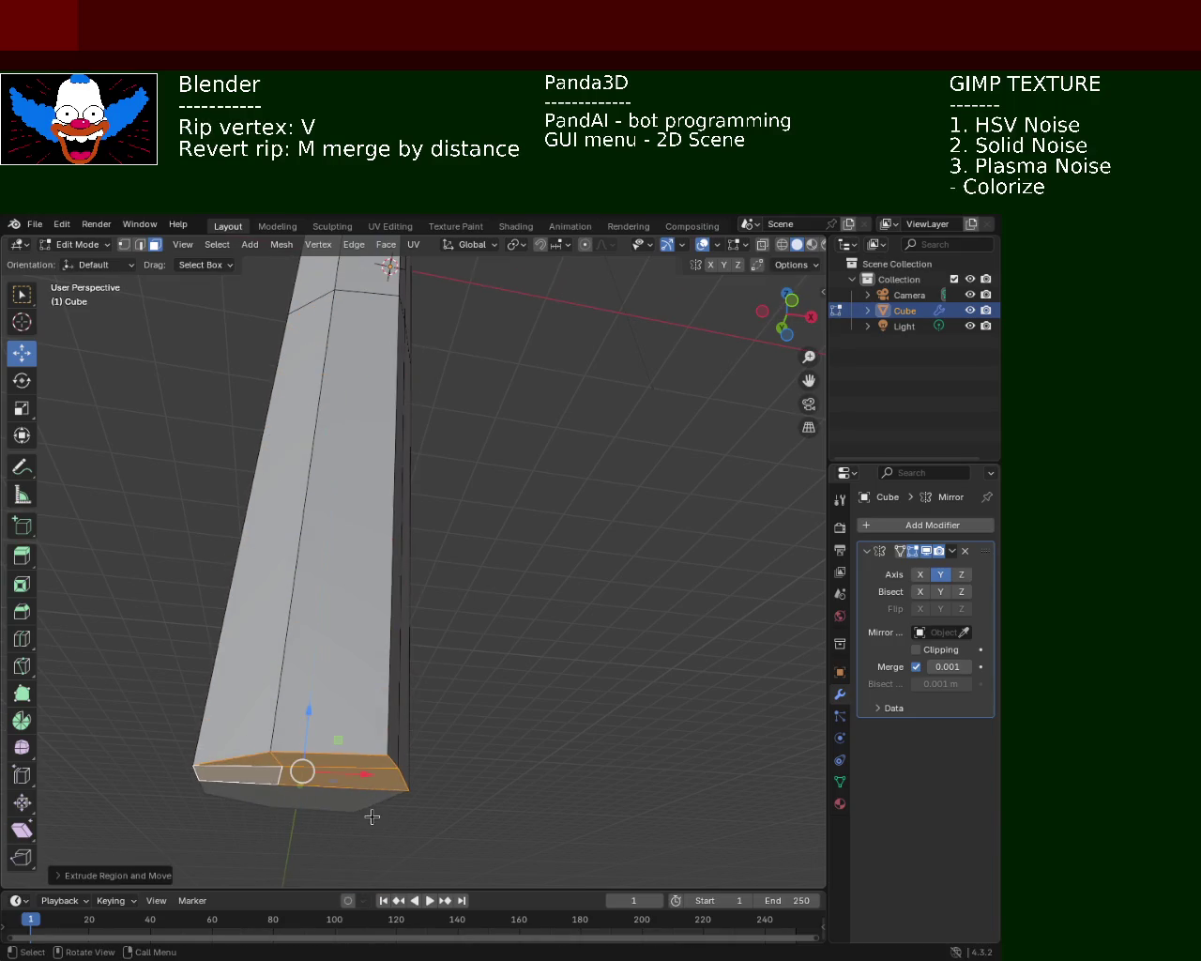